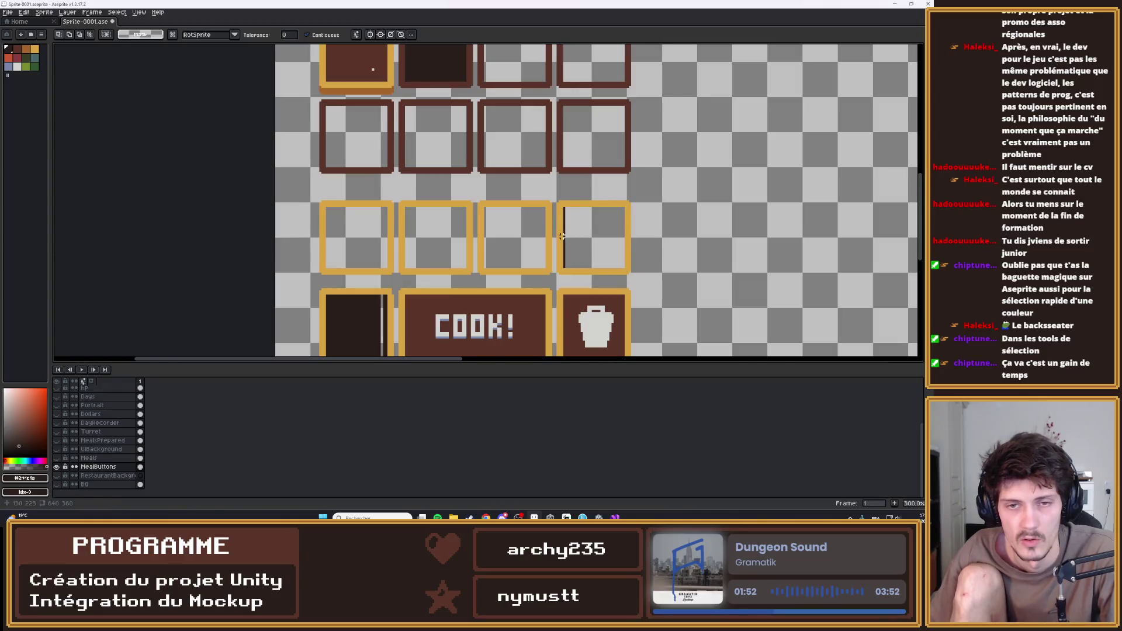
Delete the dark fill and its leftover edge strip from the bottom-left button box
scroll(600, 245, up, 1)
scroll(575, 249, down, 1)
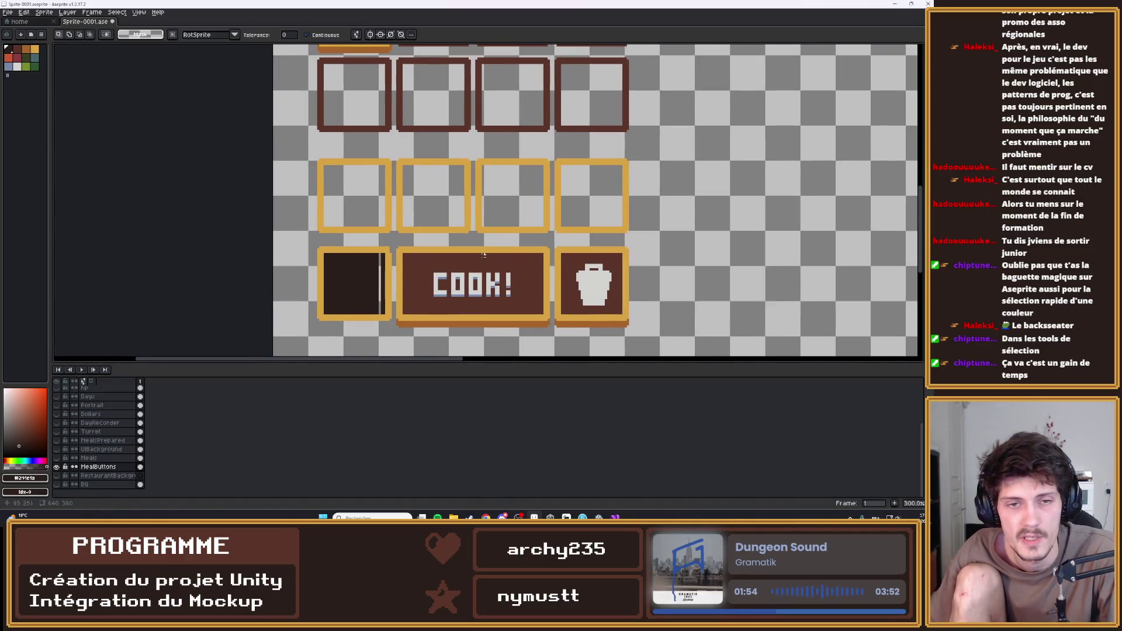
scroll(377, 289, up, 2)
click(379, 281)
key(Delete)
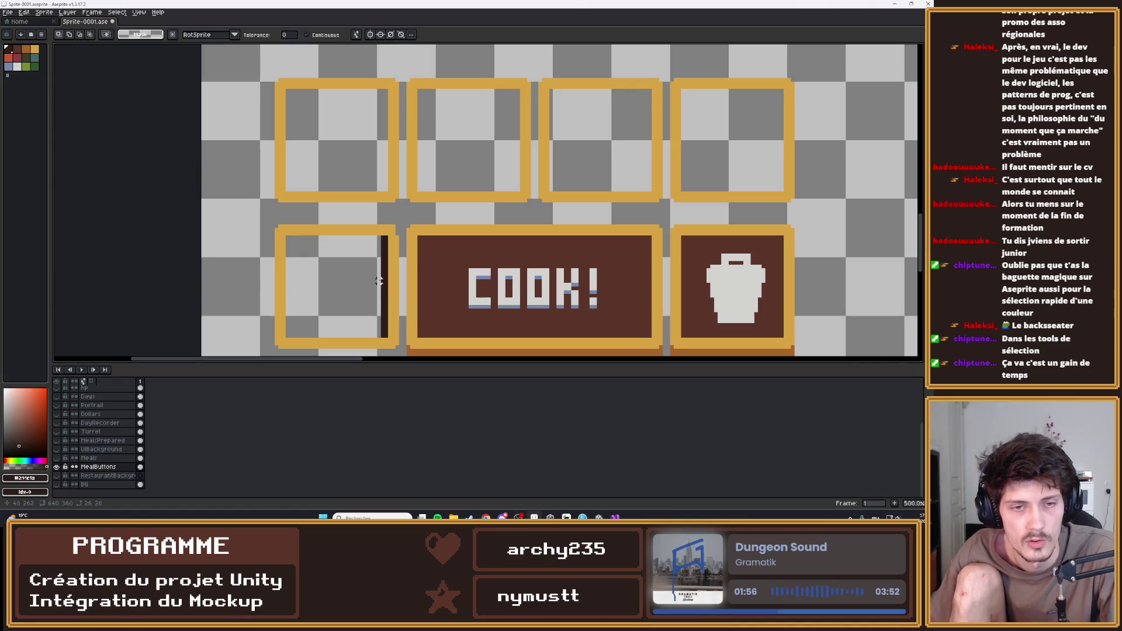
click(385, 281)
key(Delete)
Clear the second top box's interior, then Magic-Wand select the middle-row and third top box interiors
click(491, 173)
key(Delete)
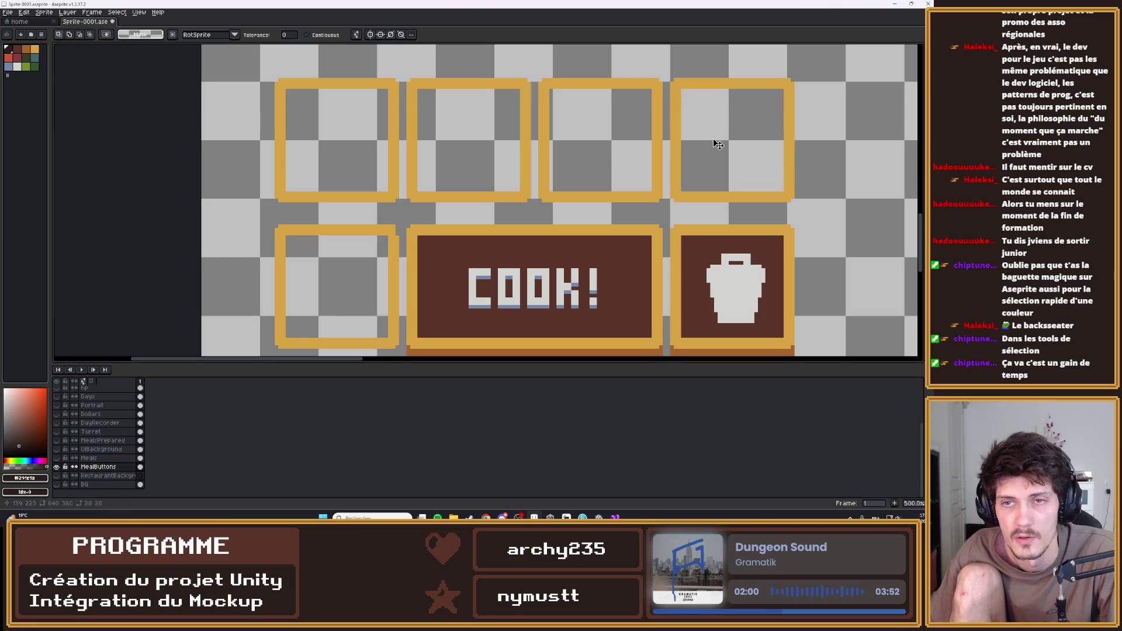
drag(714, 142, 485, 346)
click(549, 228)
click(432, 218)
click(301, 208)
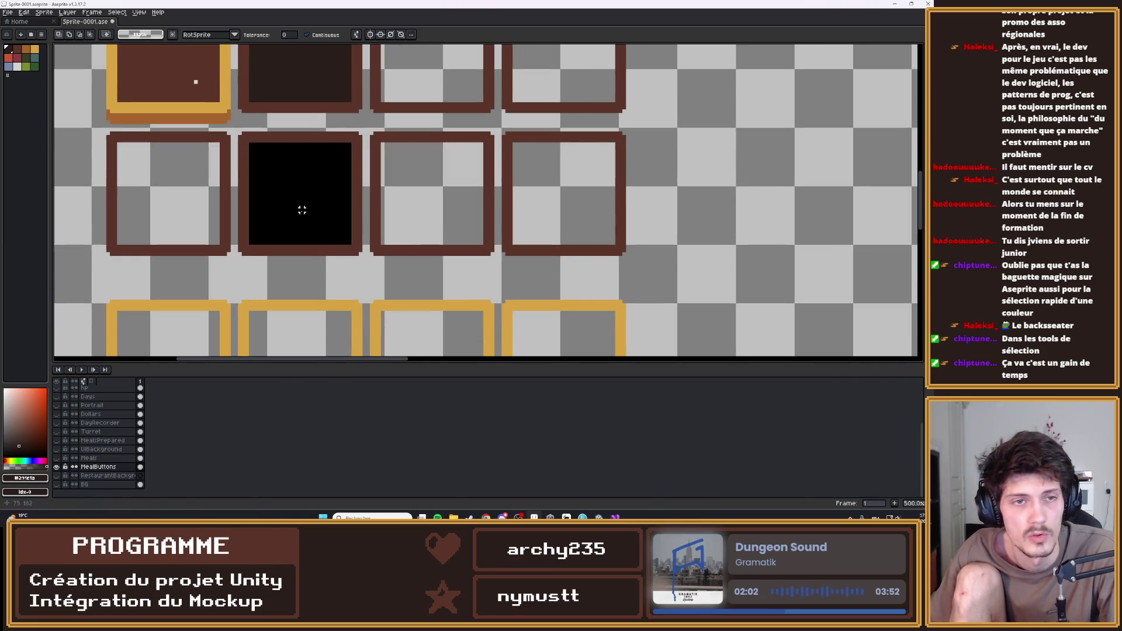
click(177, 194)
scroll(318, 168, up, 1)
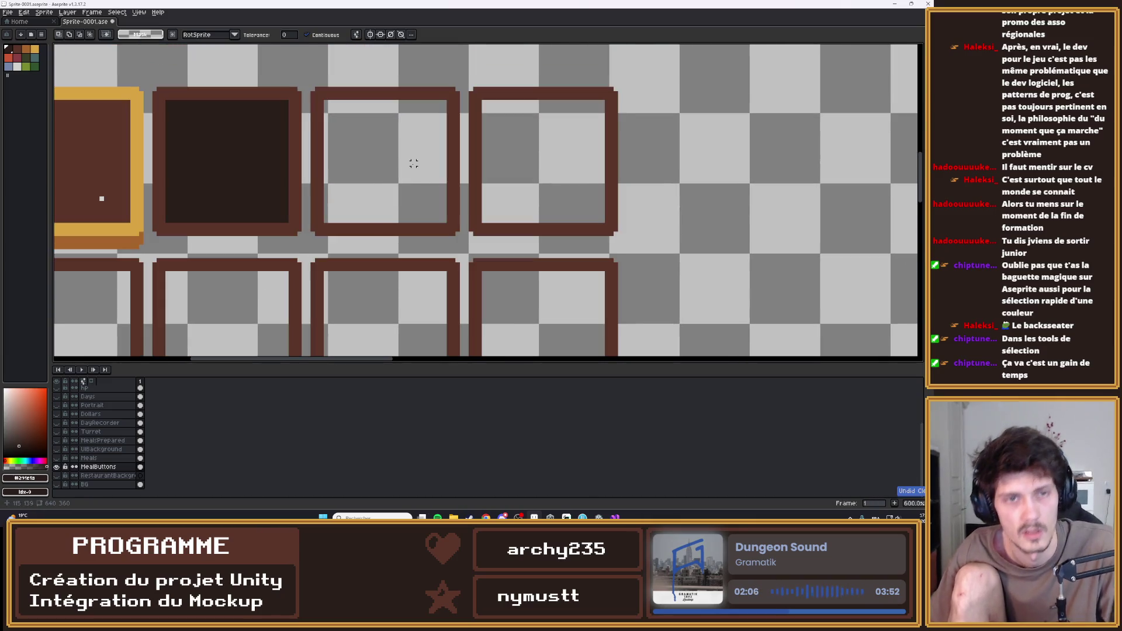
click(416, 176)
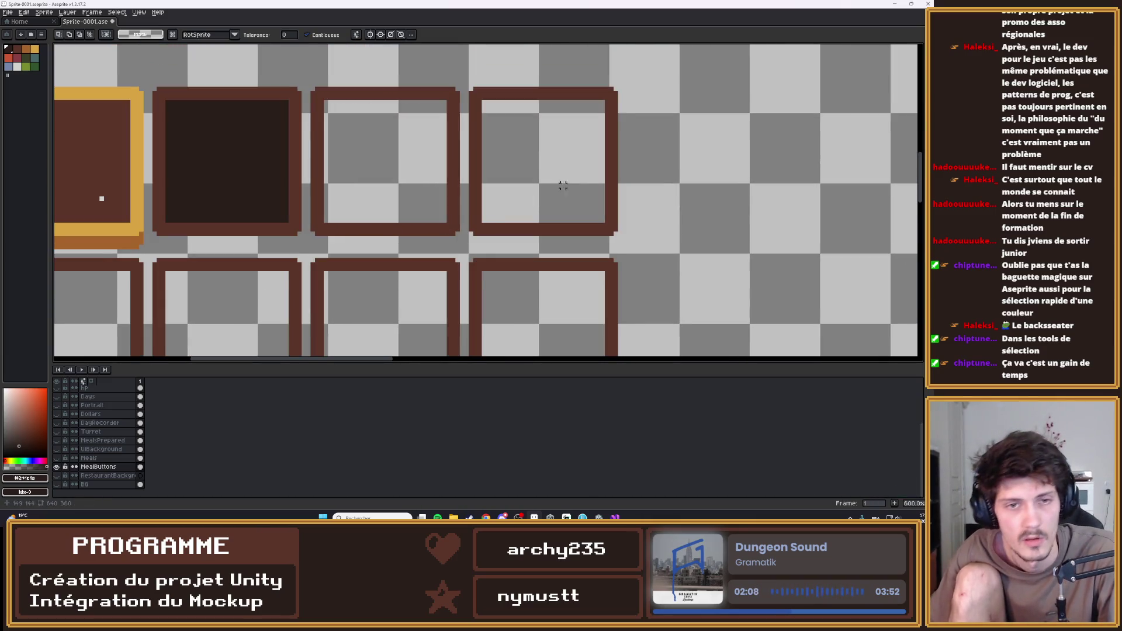
drag(223, 209, 406, 182)
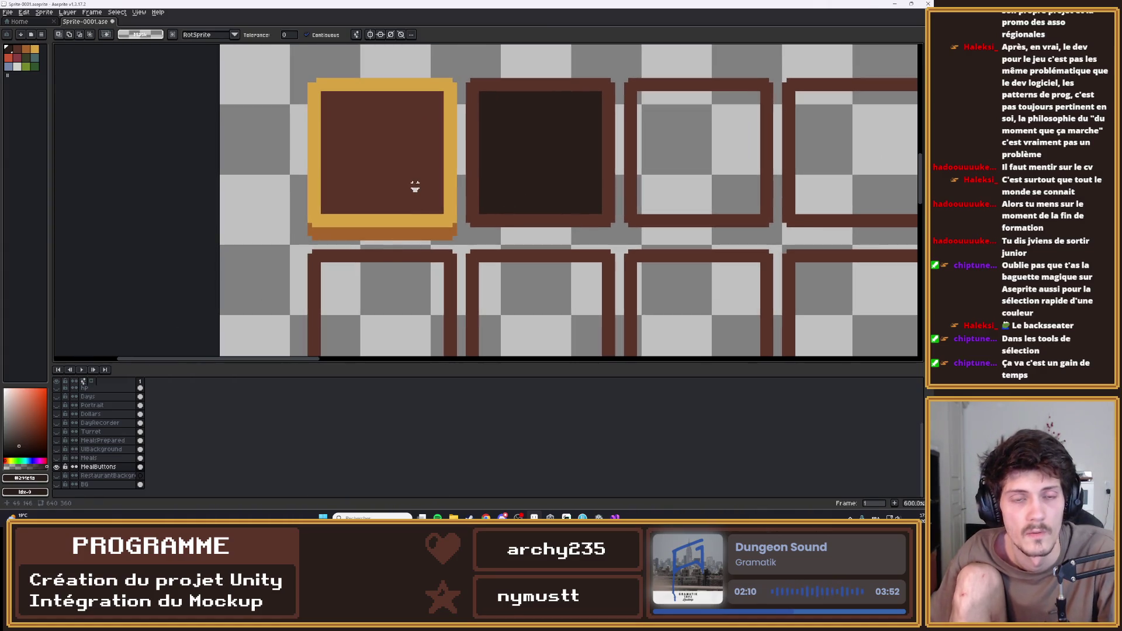
Sample the dark brown and flood-fill the top-row, second-row and lower box interiors with it
key(b)
alt+click(413, 177)
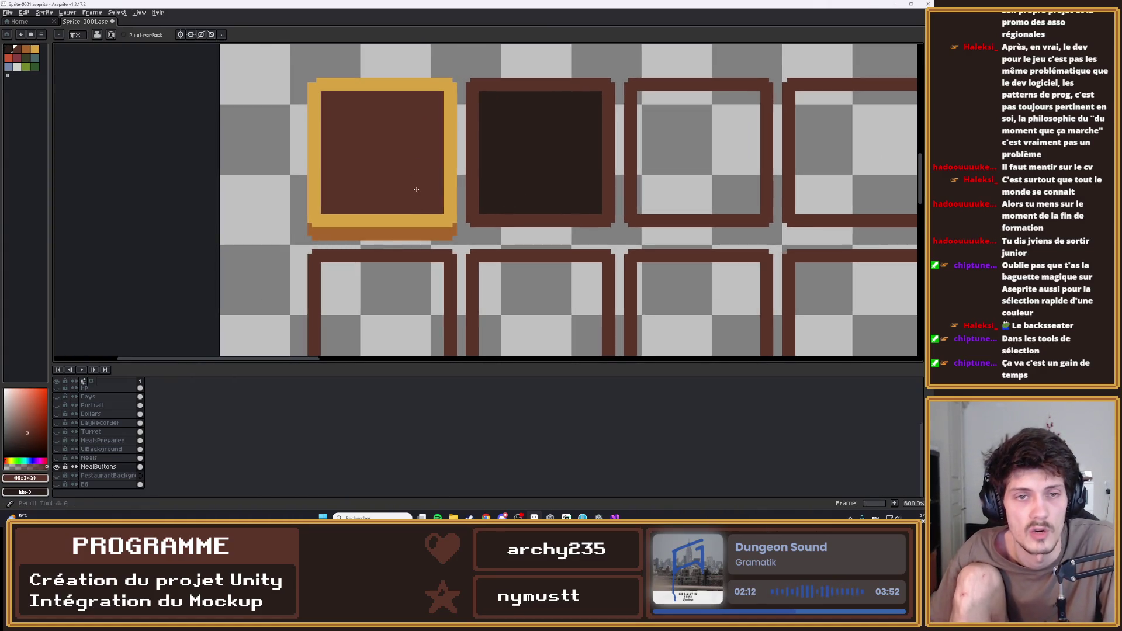
drag(571, 167, 450, 161)
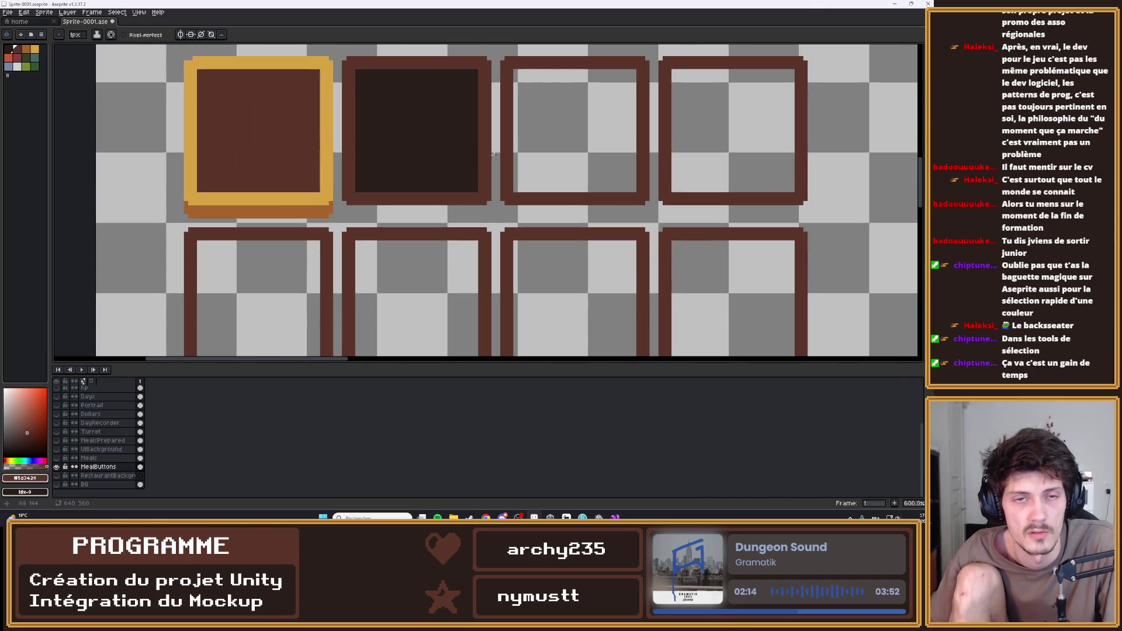
key(i)
key(g)
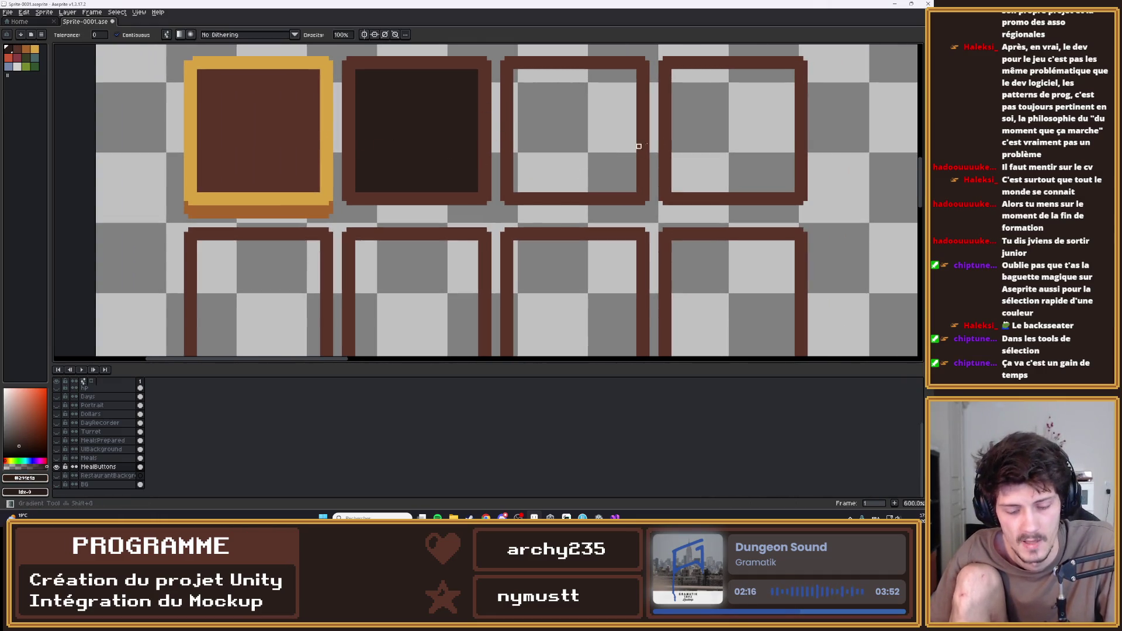
click(597, 138)
click(730, 135)
click(721, 270)
click(575, 292)
click(462, 299)
click(255, 325)
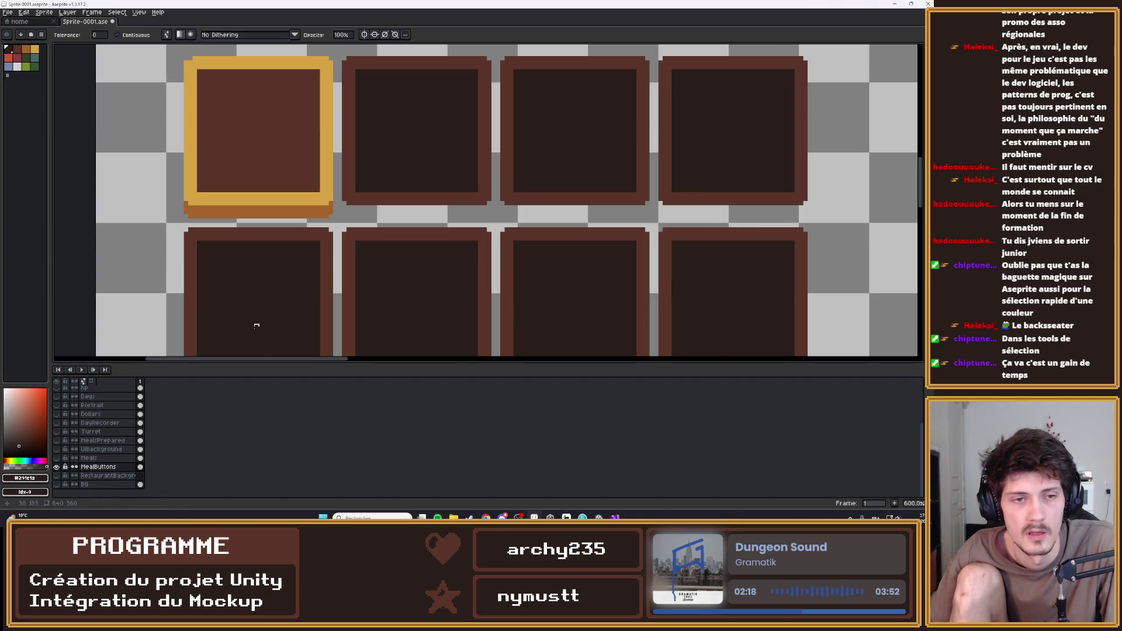
Fill the five orange-framed boxes on the left with the same dark brown
scroll(431, 43, down, 3)
scroll(431, 175, down, 1)
click(351, 172)
click(352, 114)
click(430, 106)
click(502, 79)
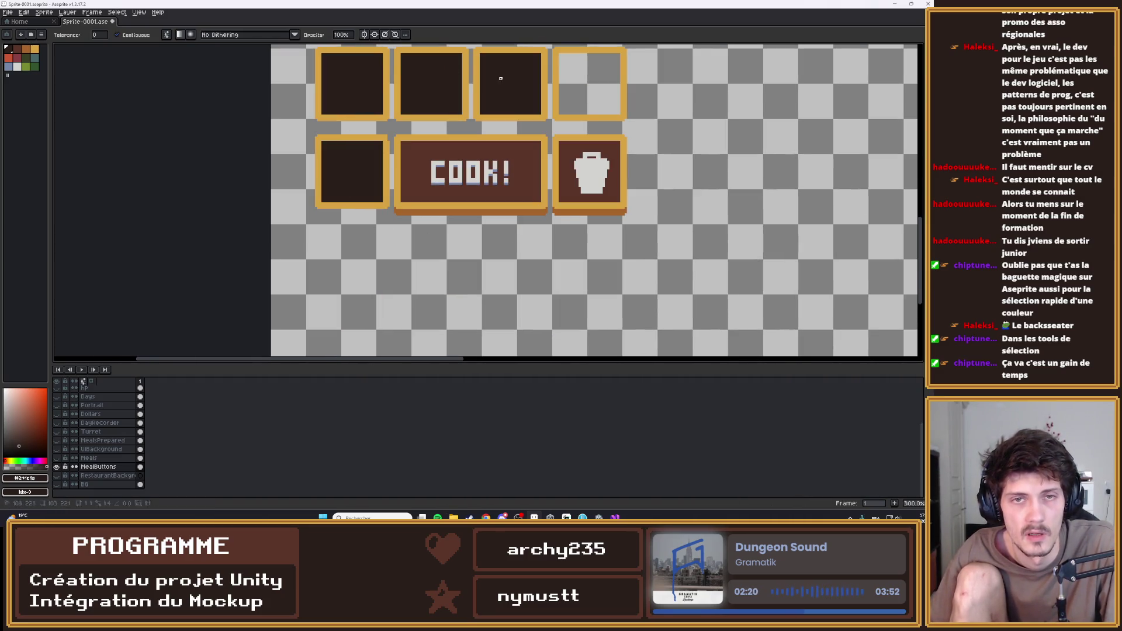
click(589, 88)
scroll(654, 264, down, 2)
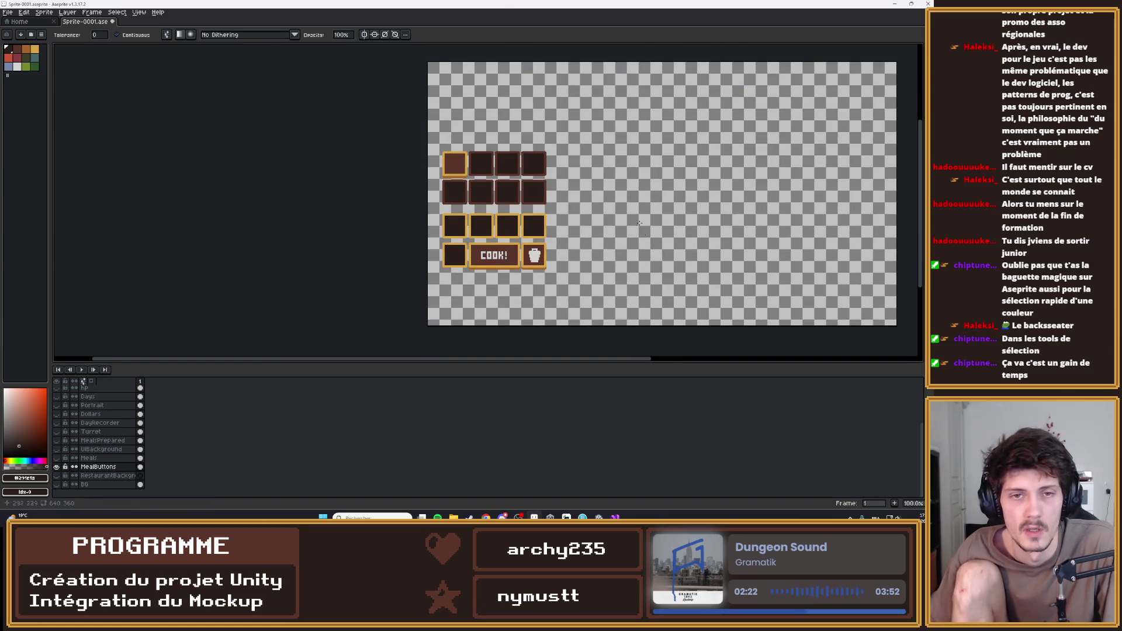
scroll(525, 223, up, 2)
Hide the MealButtons layer
key(m)
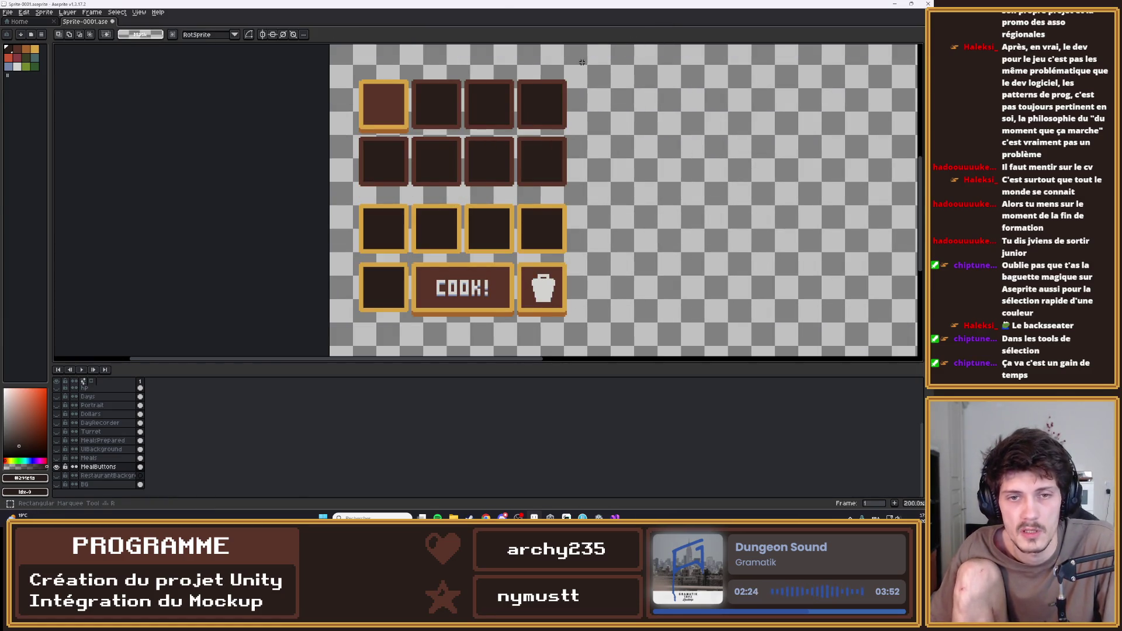
scroll(616, 177, down, 2)
scroll(445, 275, up, 1)
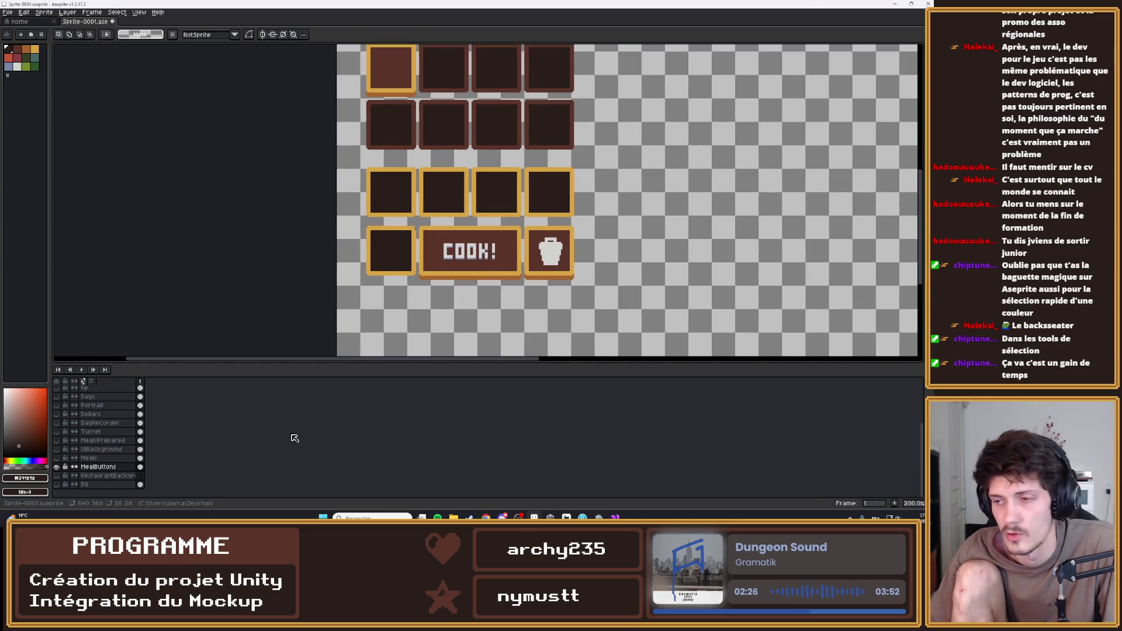
click(56, 467)
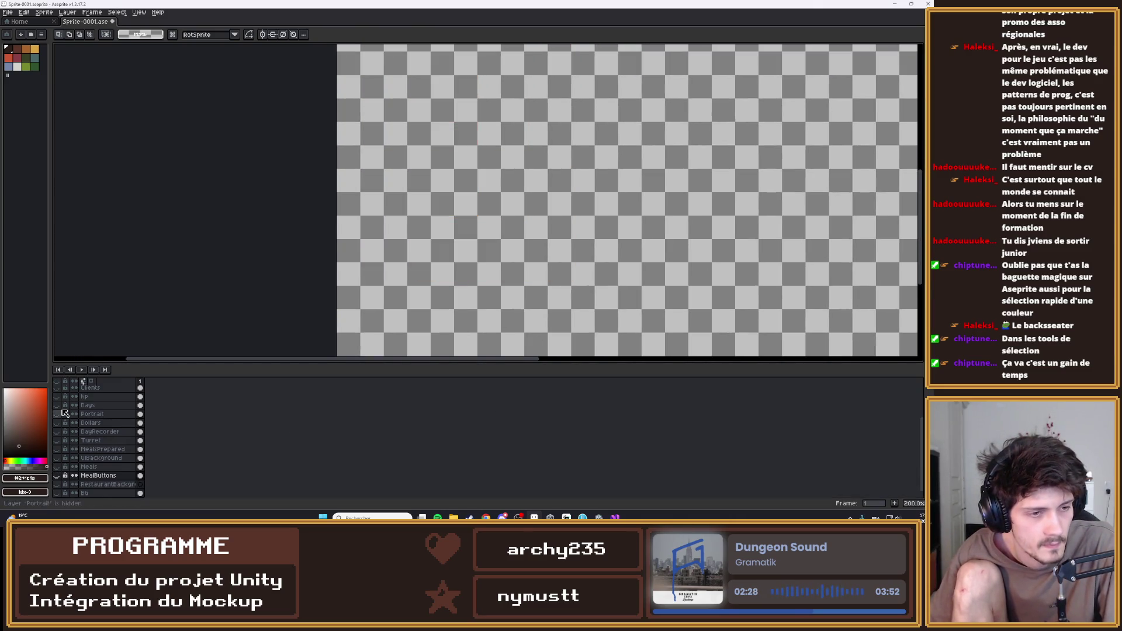
scroll(65, 416, up, 3)
scroll(466, 222, down, 2)
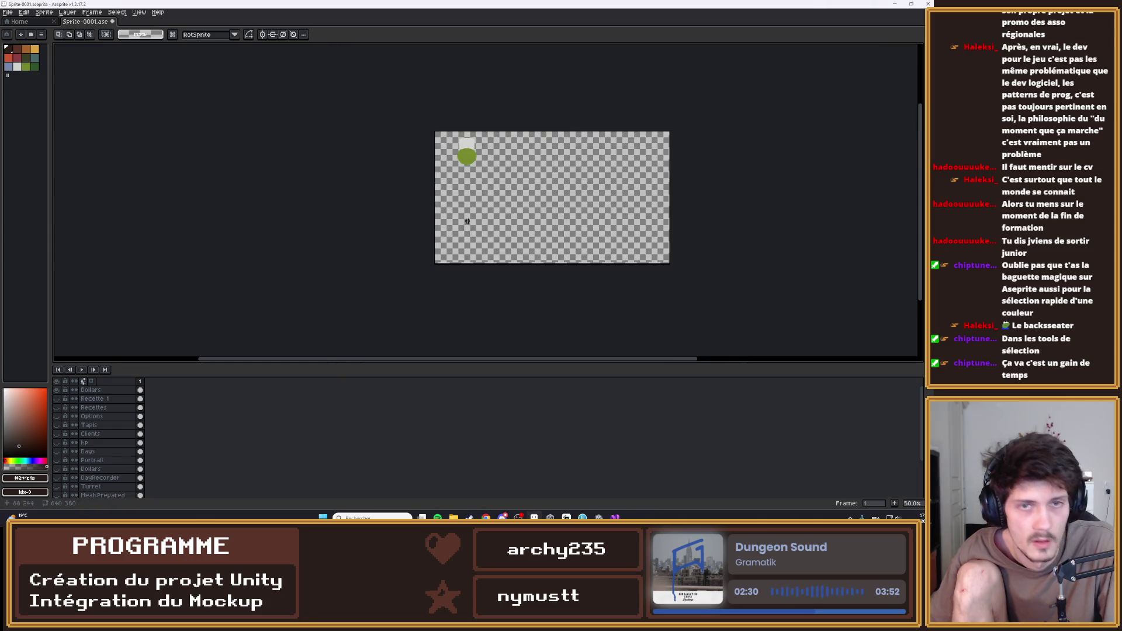
scroll(468, 206, up, 1)
Rename the Dollars layer to Portrait, then hide it and show Recette 1
click(91, 391)
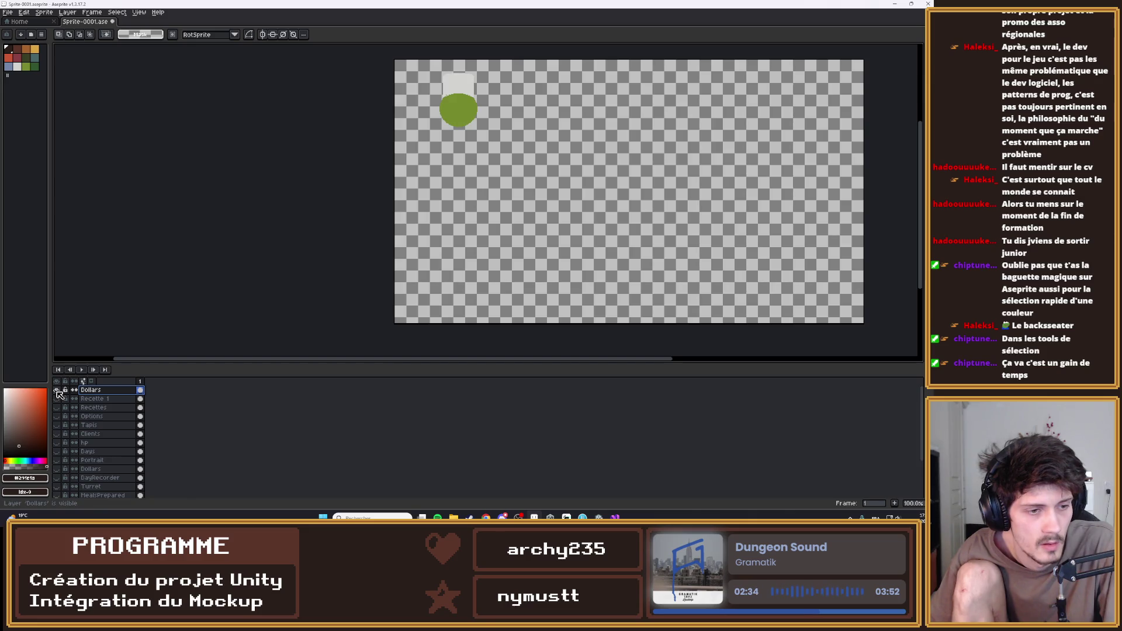
double_click(89, 391)
text(Portrait)
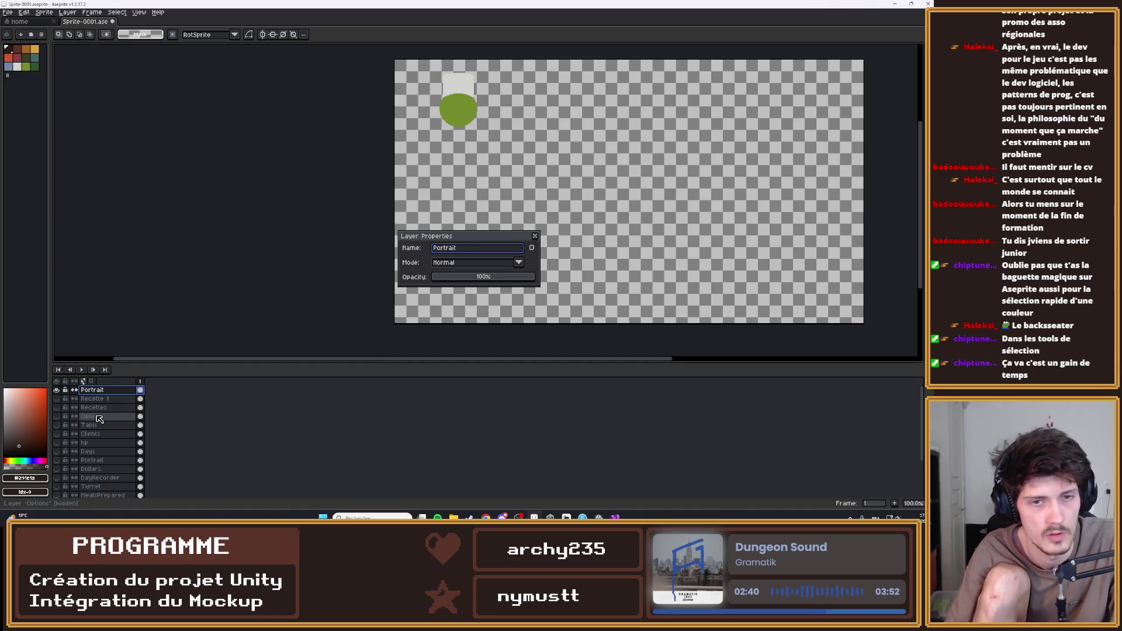
key(Return)
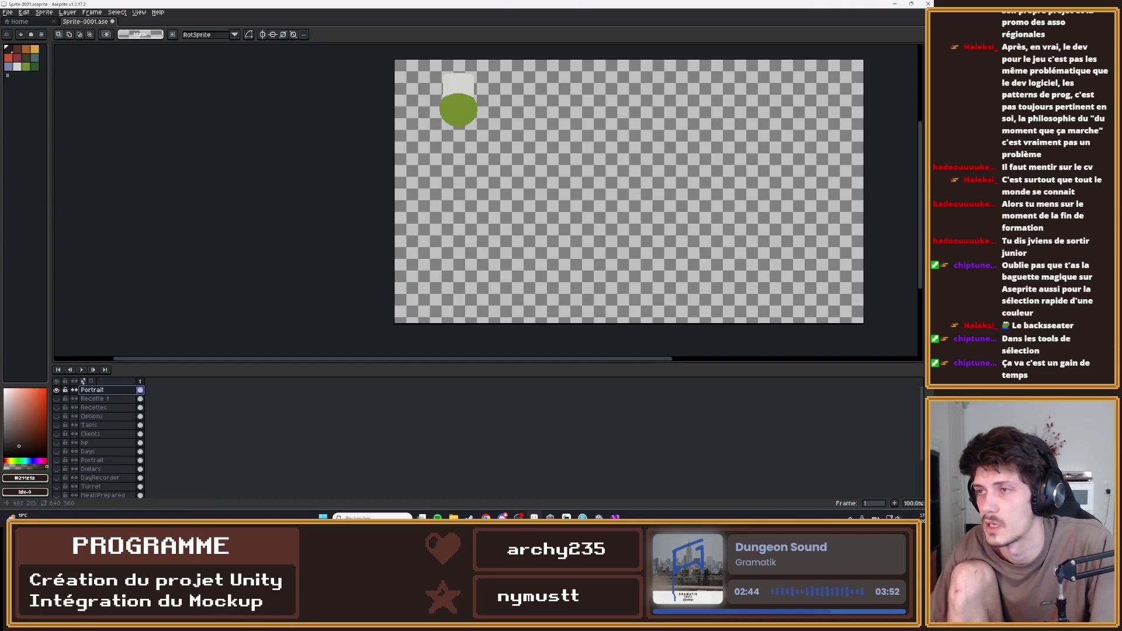
click(56, 390)
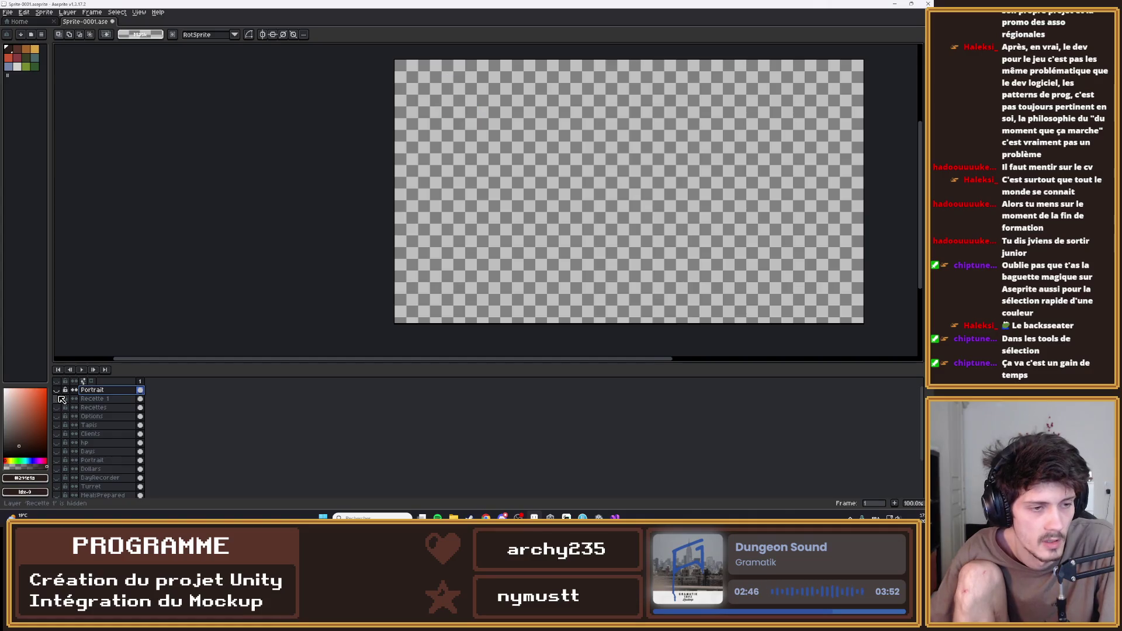
click(56, 399)
drag(617, 257, 455, 234)
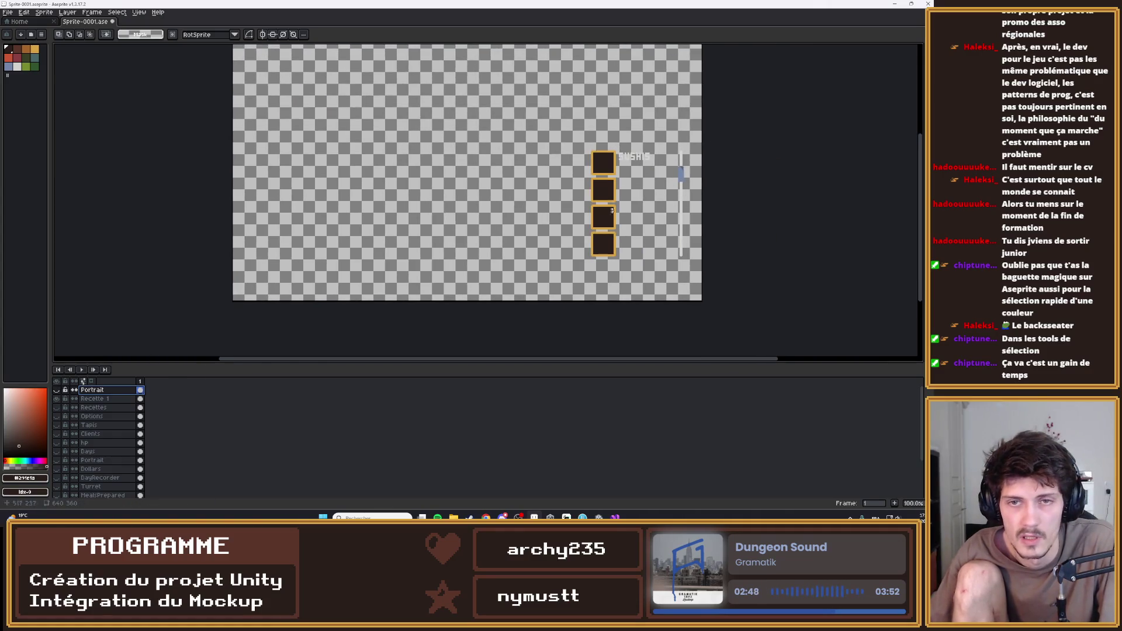
Show the Recettes panel, rename Recette 1 to ContenuREcettes, then hide that layer
click(56, 399)
click(56, 408)
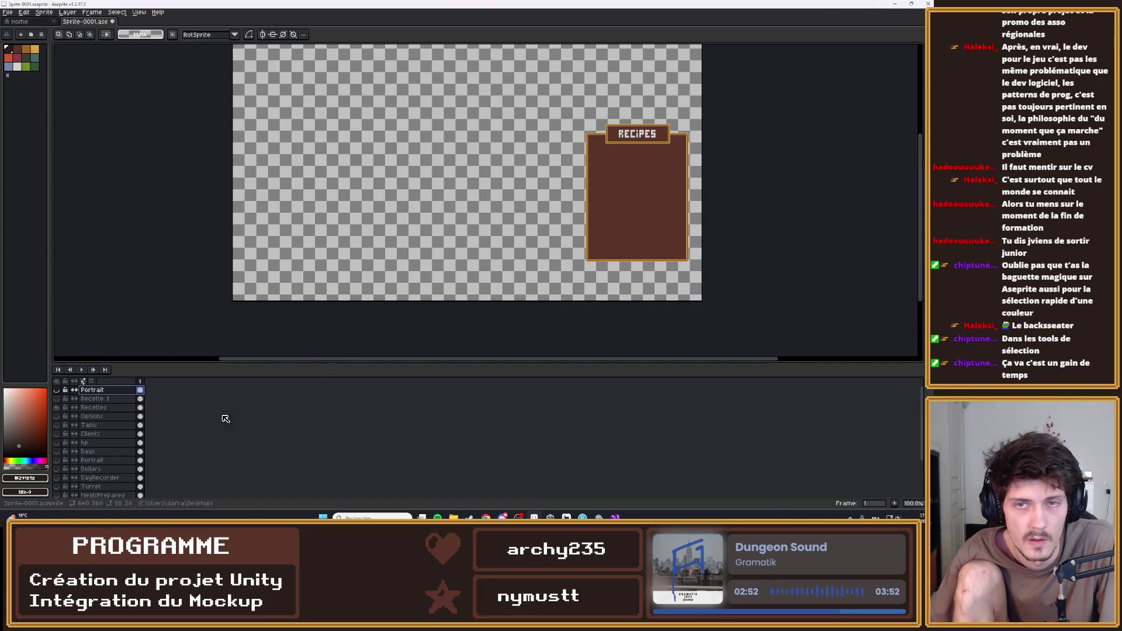
click(56, 398)
double_click(94, 400)
text(ContenuRecette)
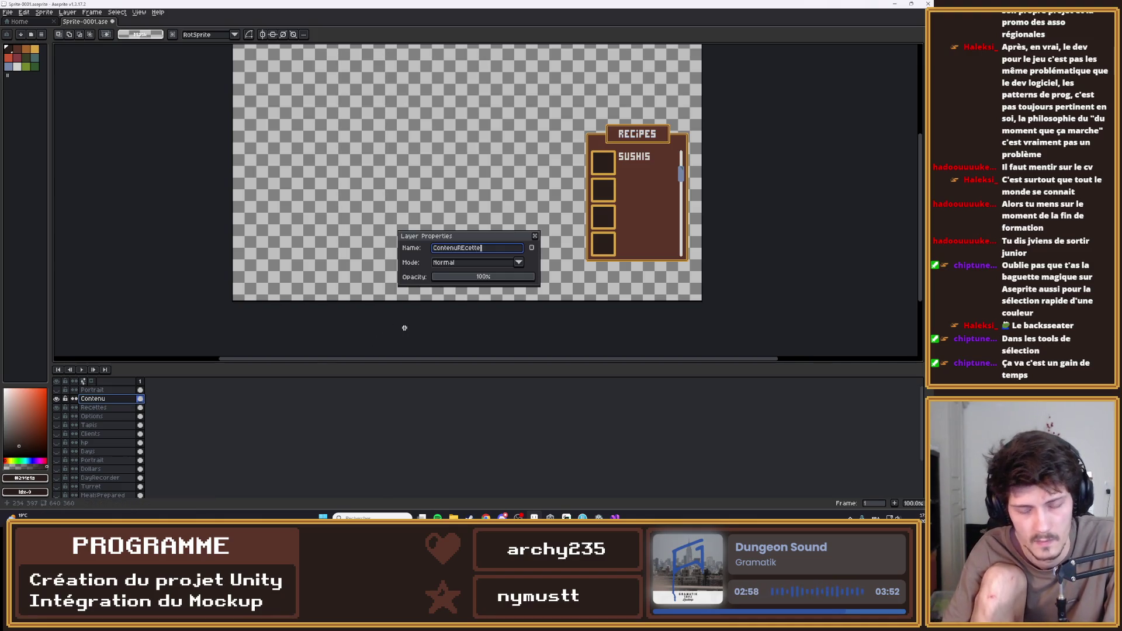
text(s)
key(Return)
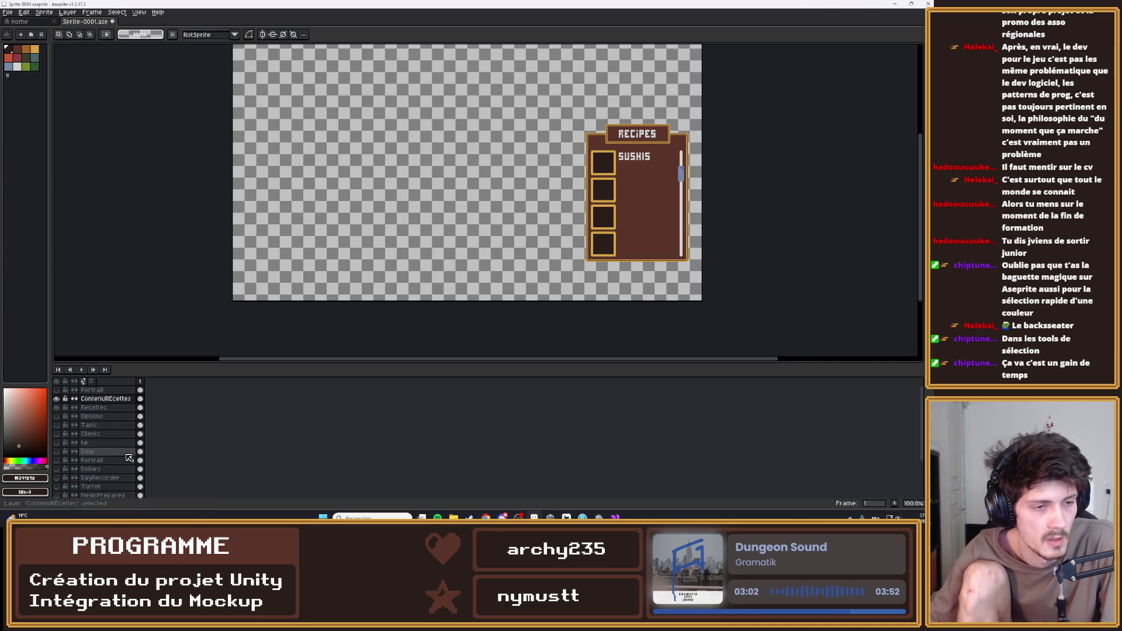
click(56, 399)
Hide the Recettes layer, show the Options icons and make Options the active layer
click(56, 408)
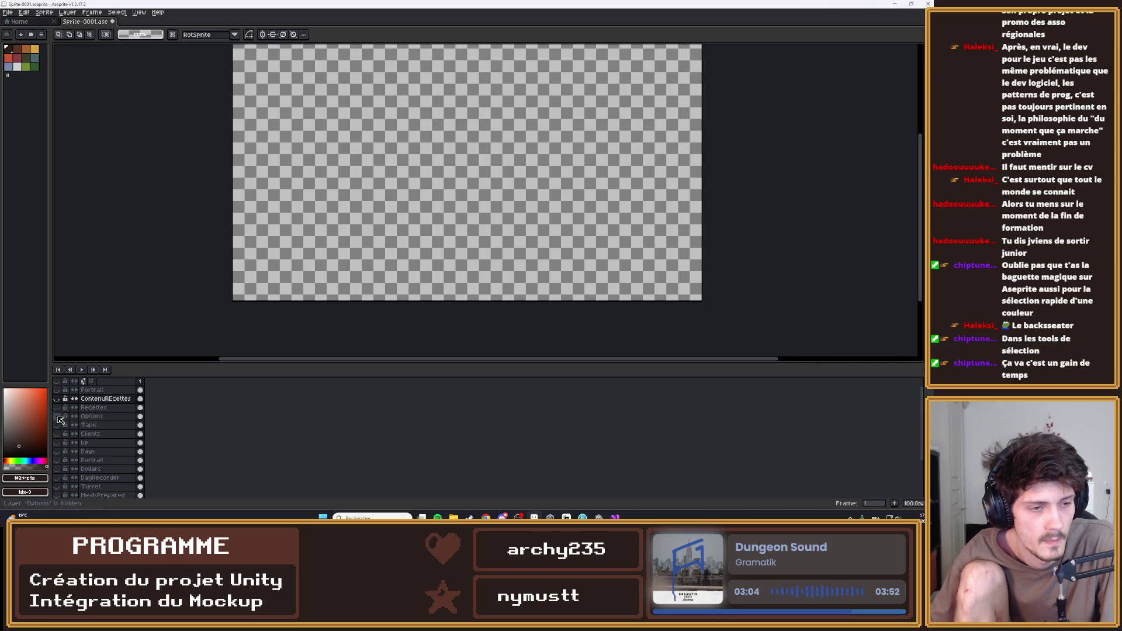
click(57, 416)
scroll(677, 282, up, 8)
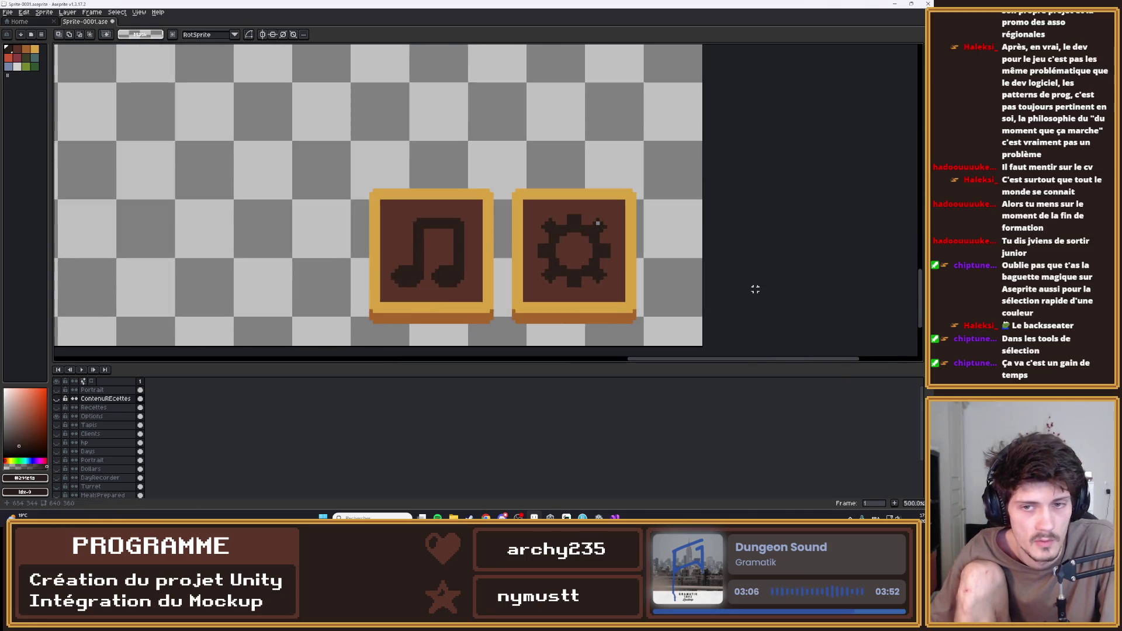
key(i)
key(b)
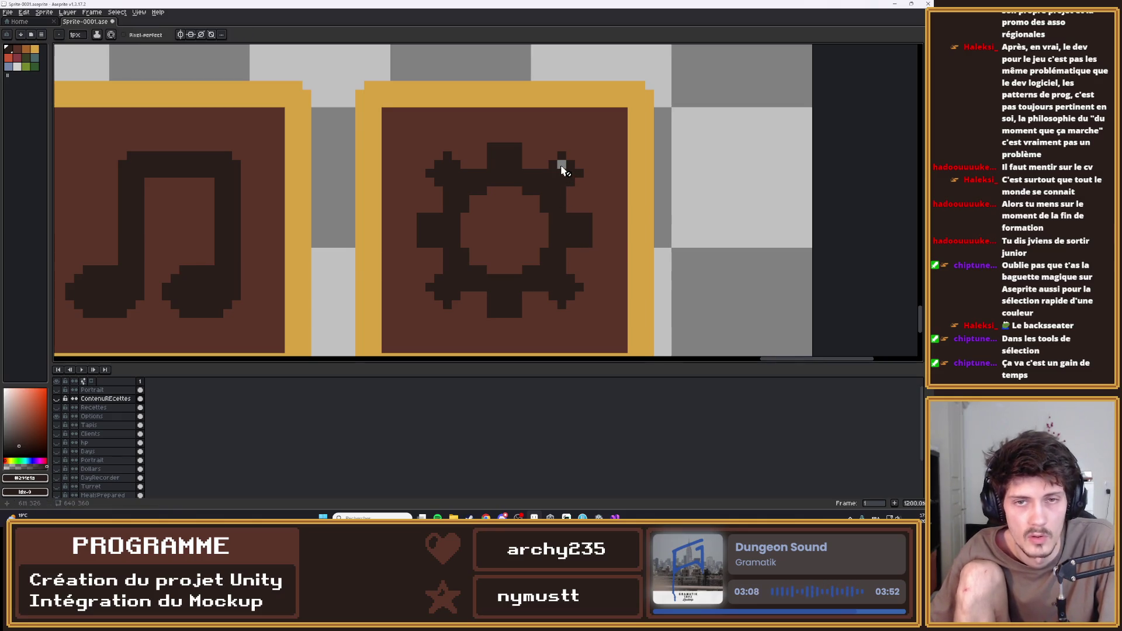
click(94, 417)
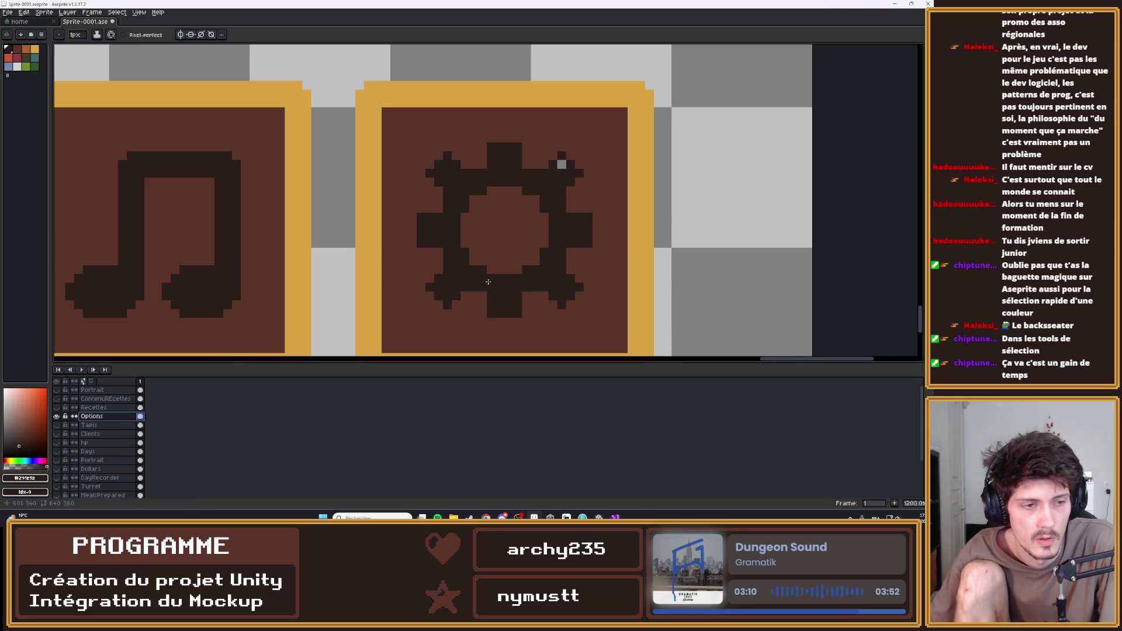
key(b)
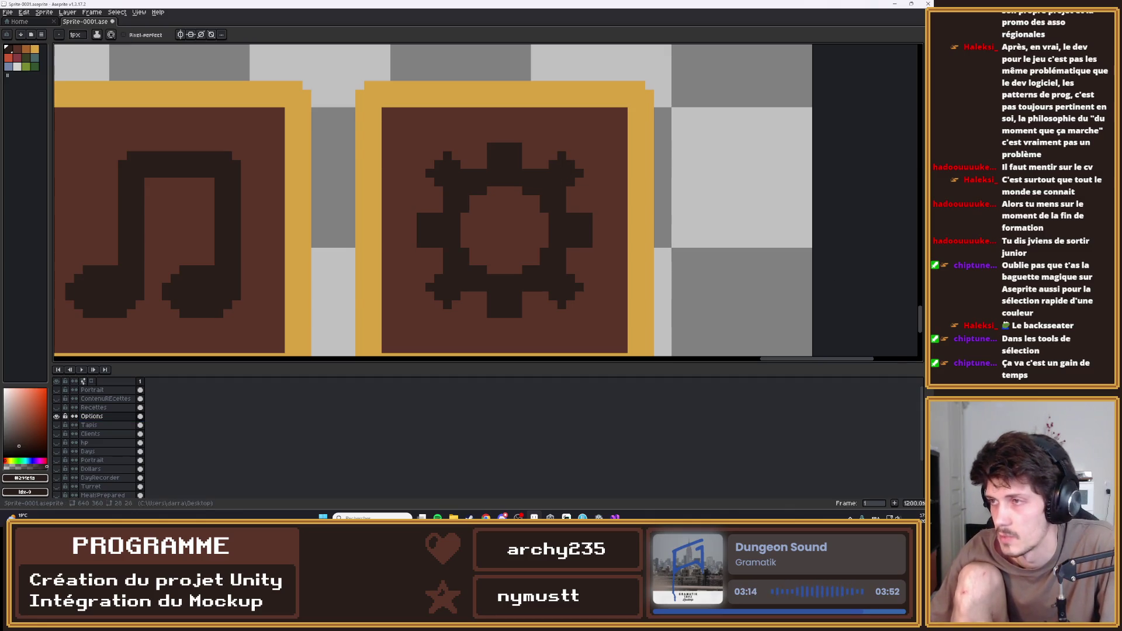
Select the Tapis layer and toggle its visibility
click(90, 425)
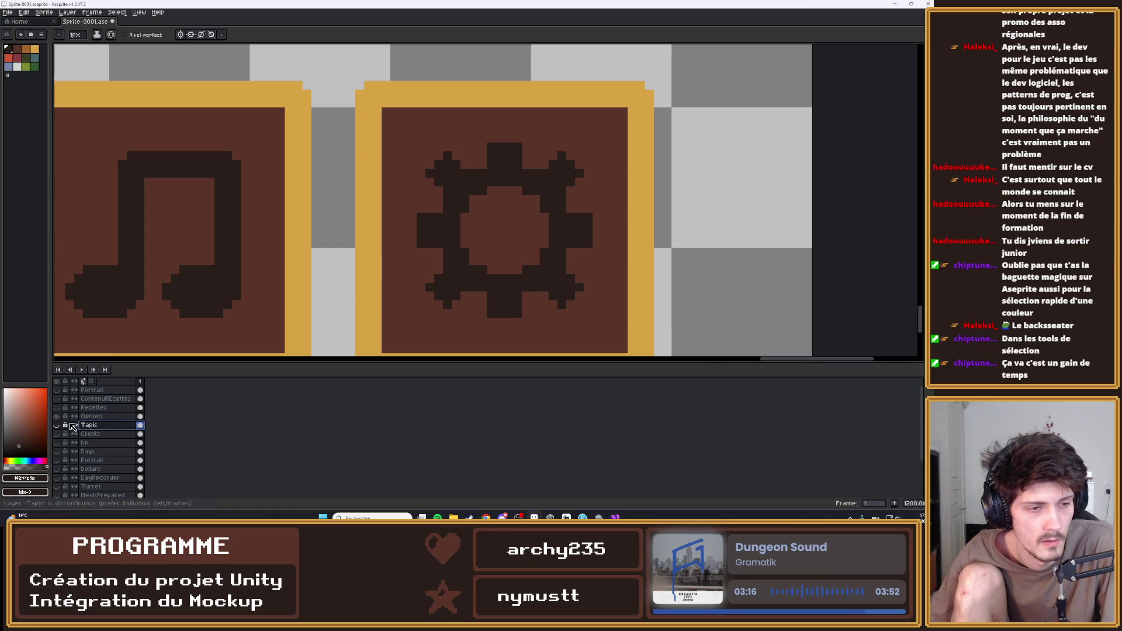
click(57, 425)
scroll(476, 218, down, 5)
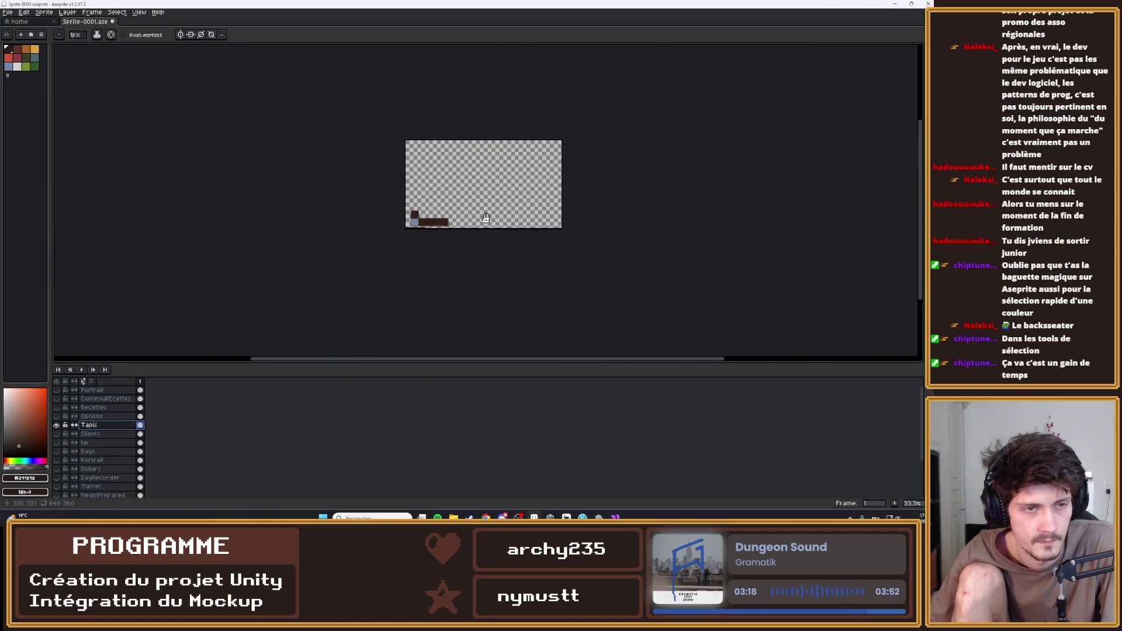
Hide Tapis, then show the Clients characters and make Clients the active layer
scroll(484, 228, up, 3)
drag(483, 228, 632, 229)
scroll(632, 230, down, 2)
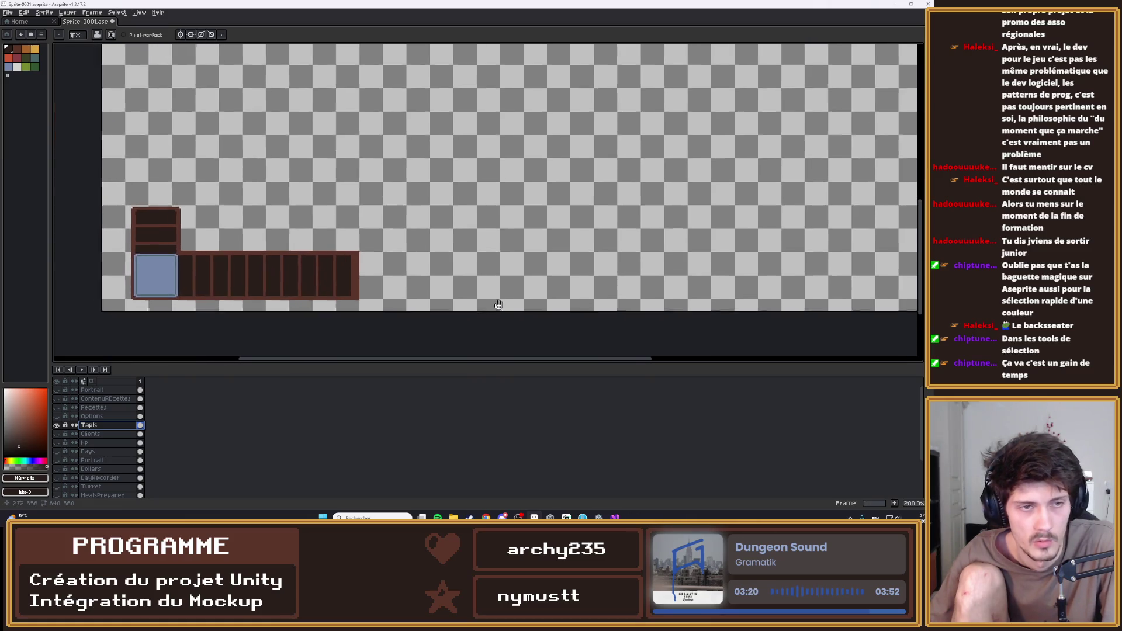
click(57, 425)
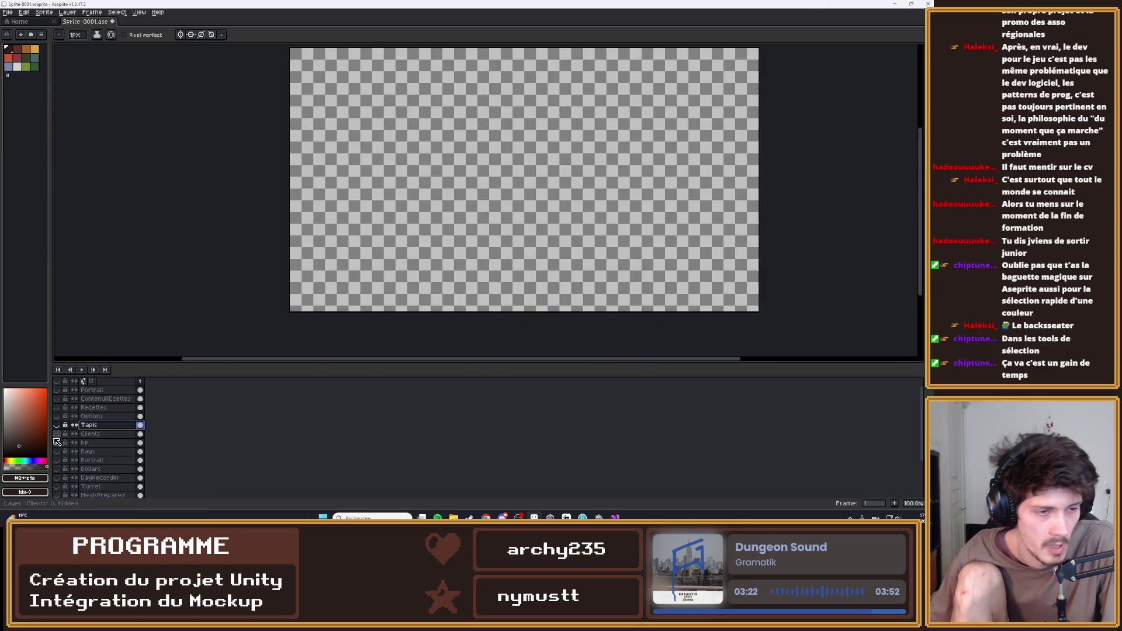
click(57, 434)
scroll(497, 164, up, 3)
drag(498, 166, 385, 233)
click(500, 202)
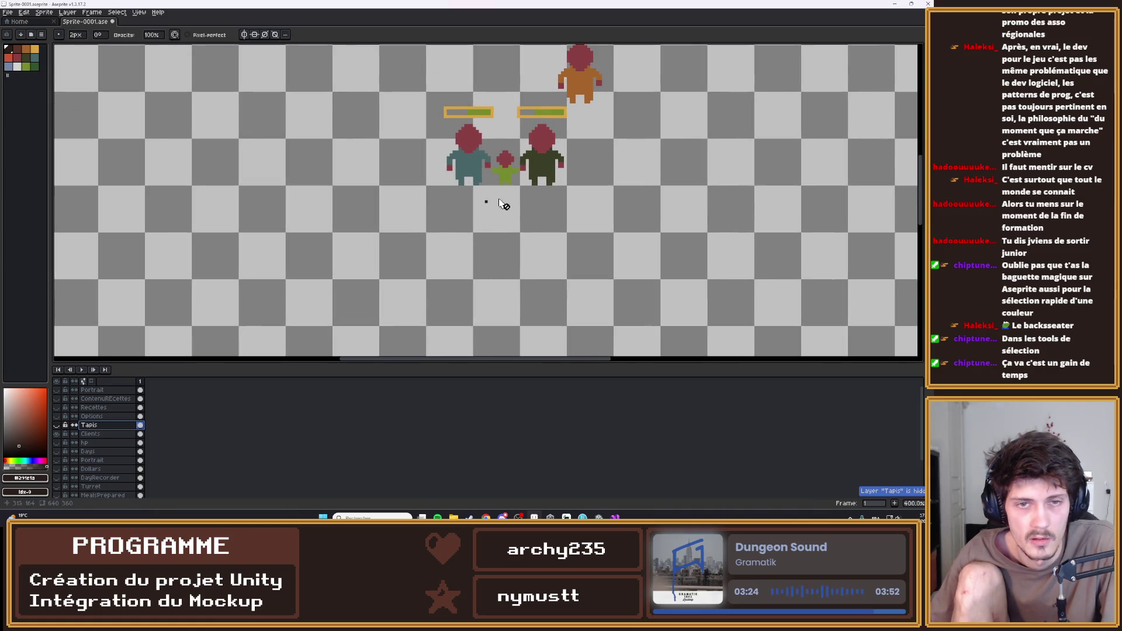
click(92, 434)
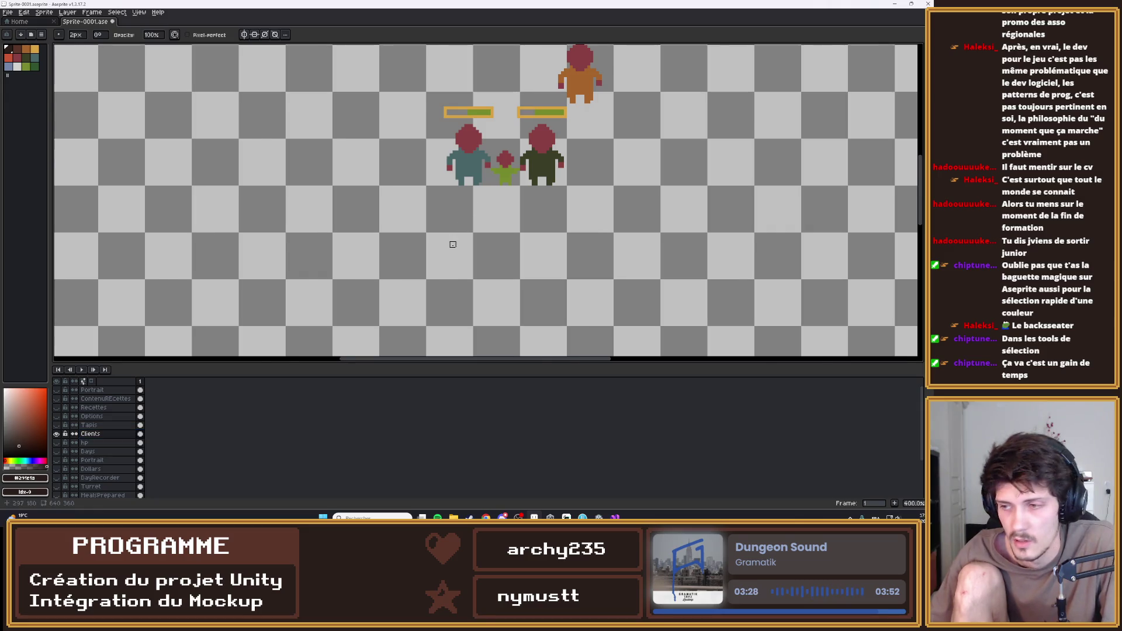
Try green, red and orange palette colours on the client, undoing the pencil stroke
scroll(474, 207, down, 2)
scroll(512, 154, up, 4)
scroll(505, 172, up, 3)
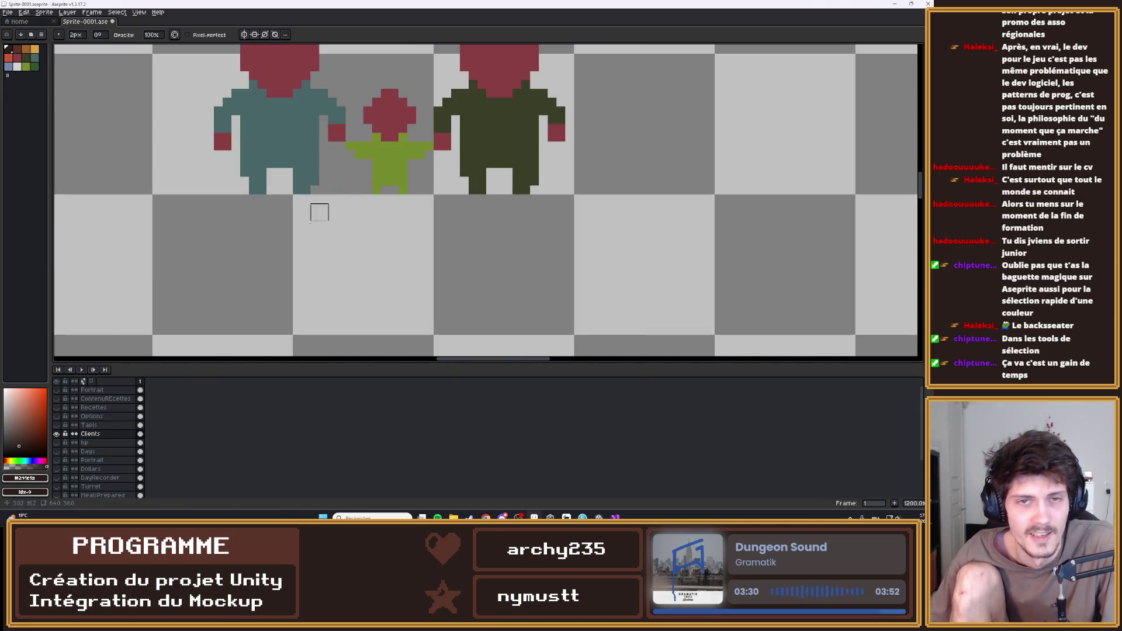
click(25, 66)
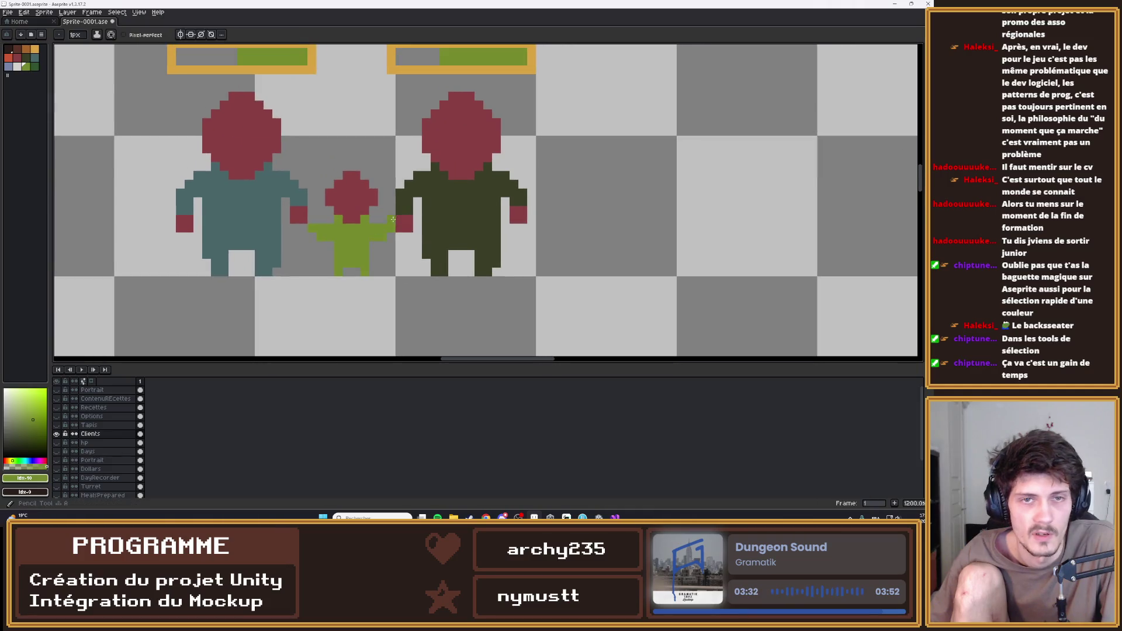
click(17, 53)
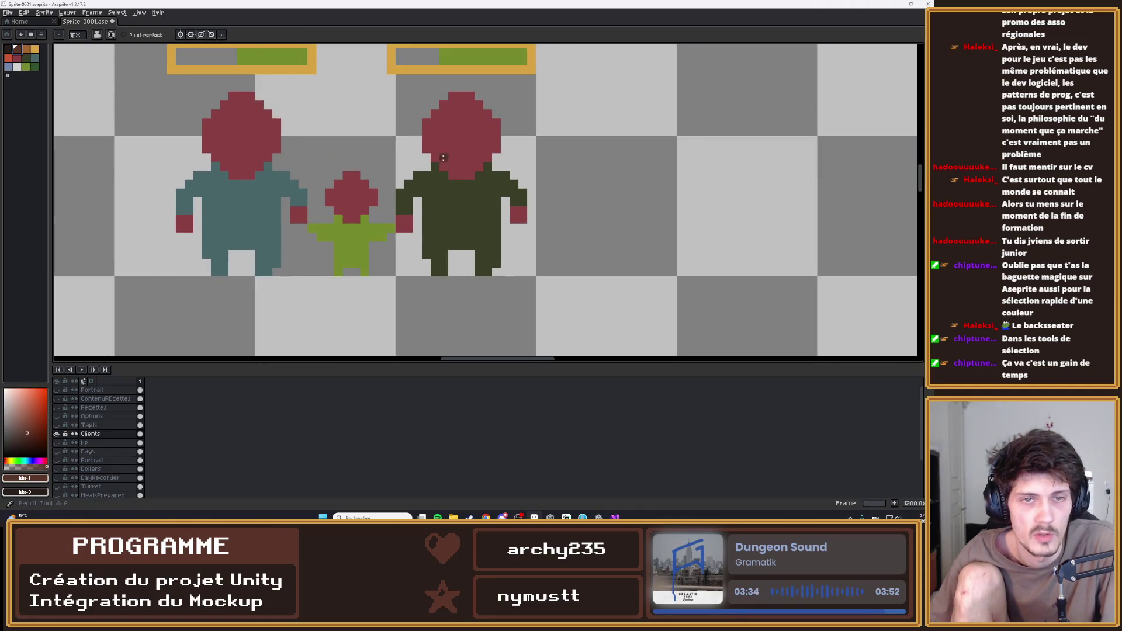
click(10, 59)
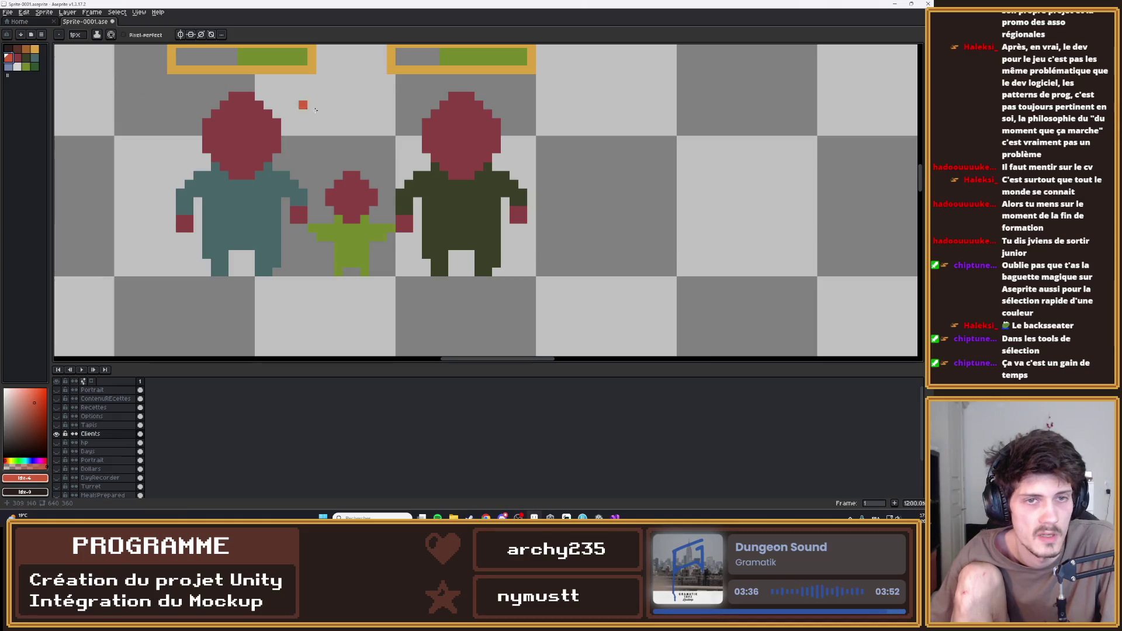
click(18, 58)
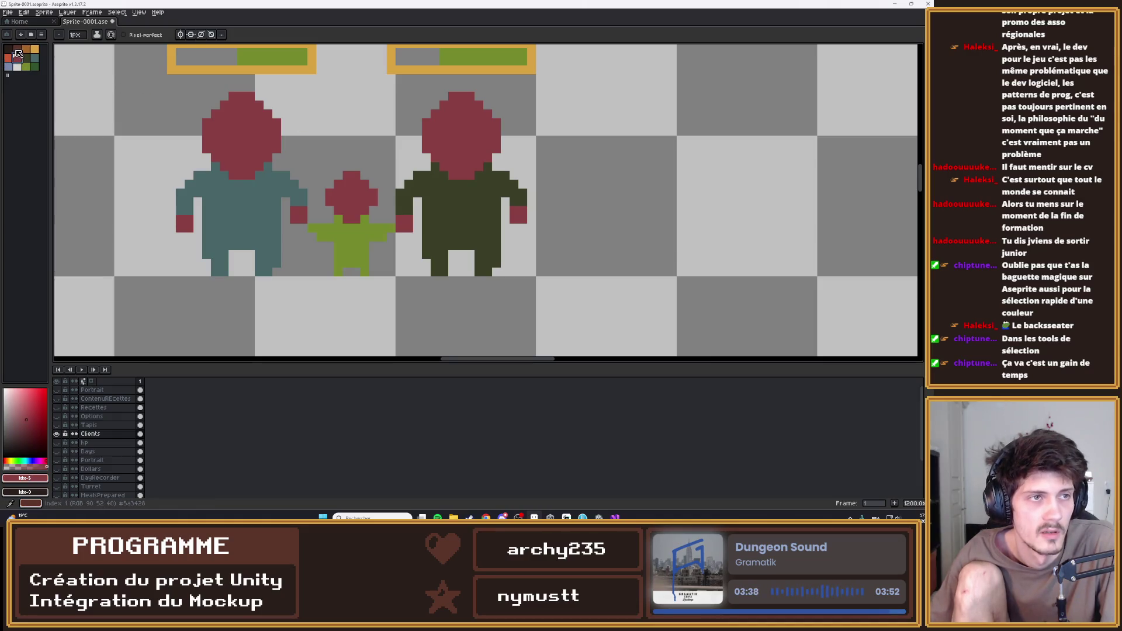
click(28, 52)
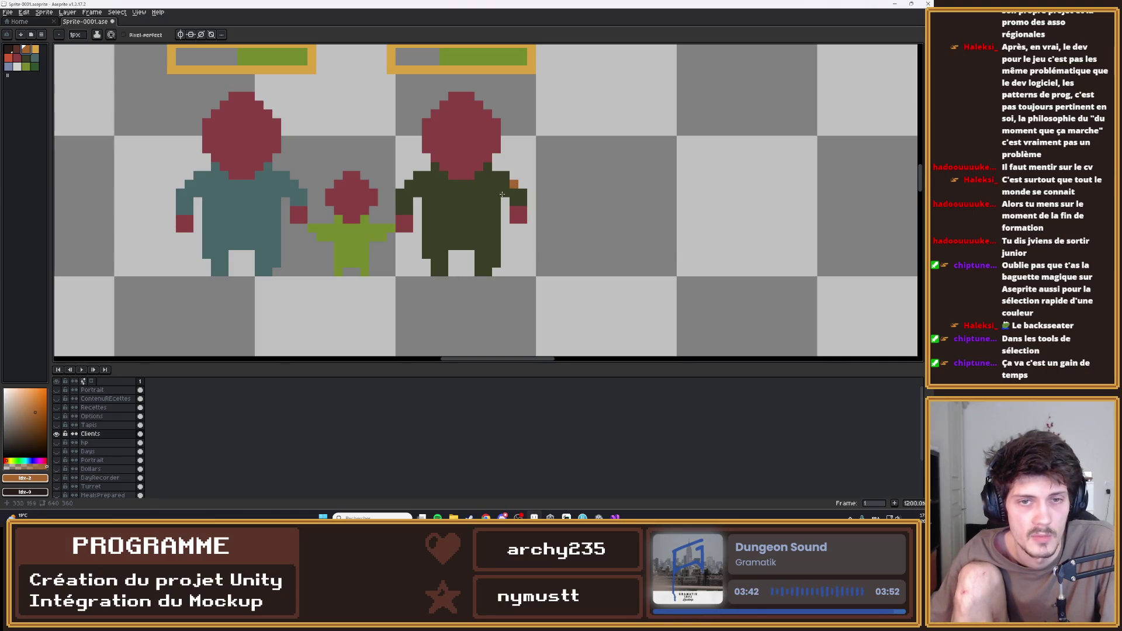
scroll(495, 182, down, 5)
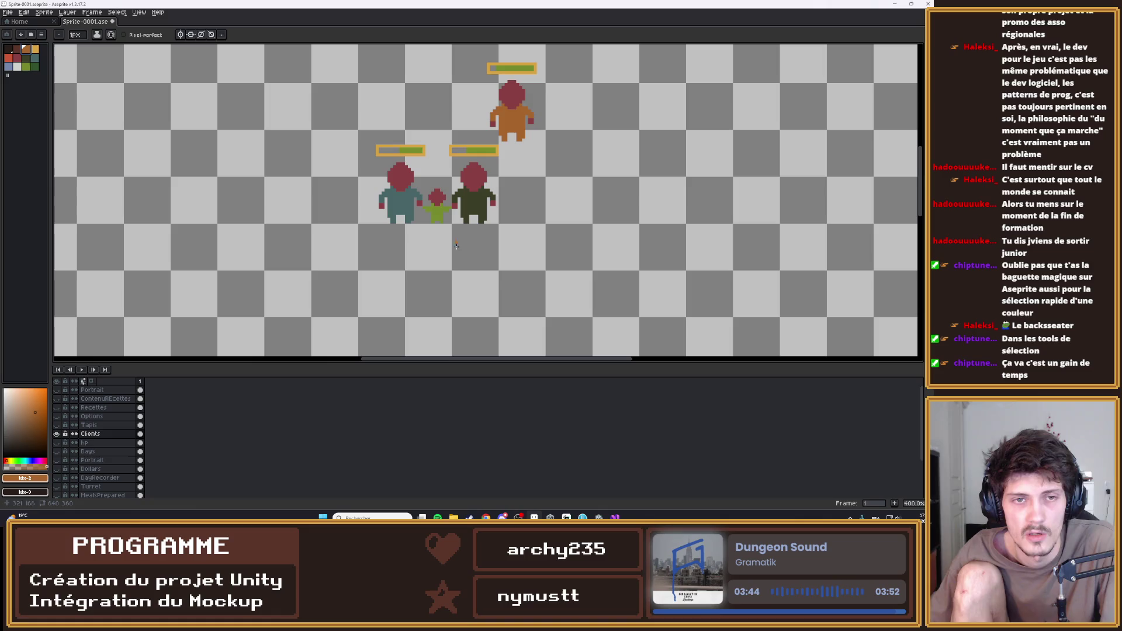
key(bracketleft)
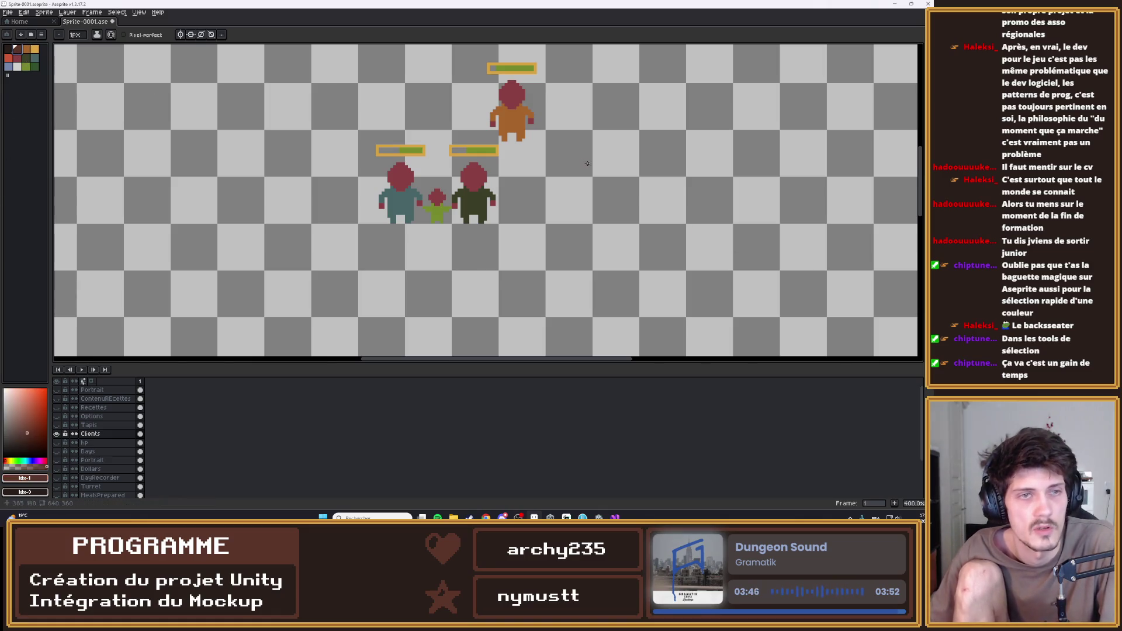
scroll(468, 186, up, 2)
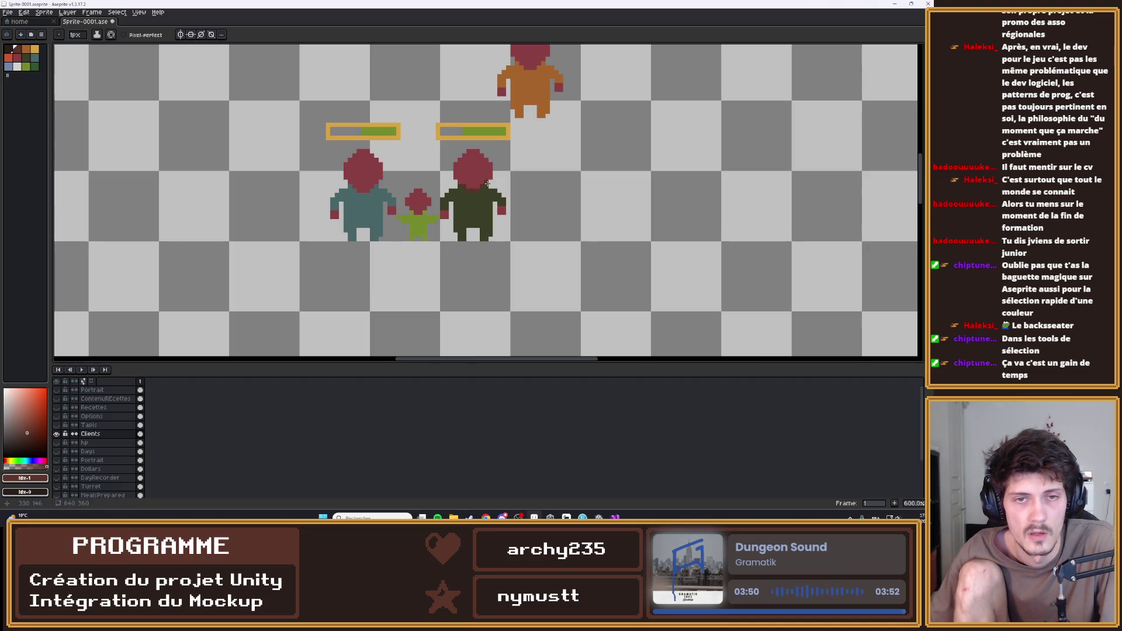
scroll(459, 181, down, 5)
scroll(572, 227, up, 3)
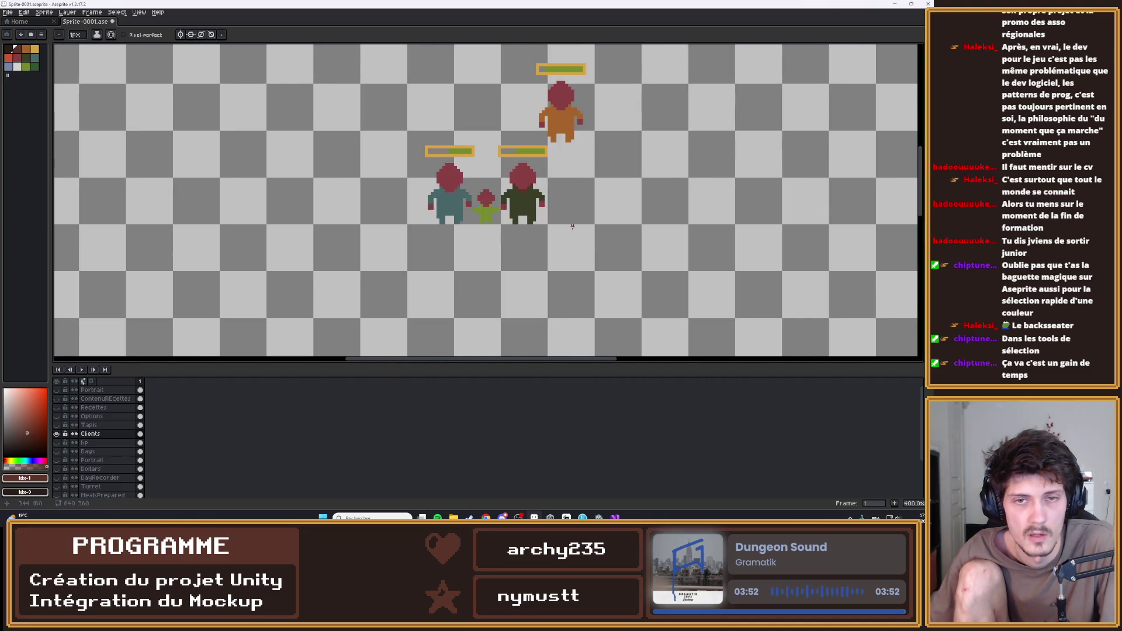
key(ctrl+z)
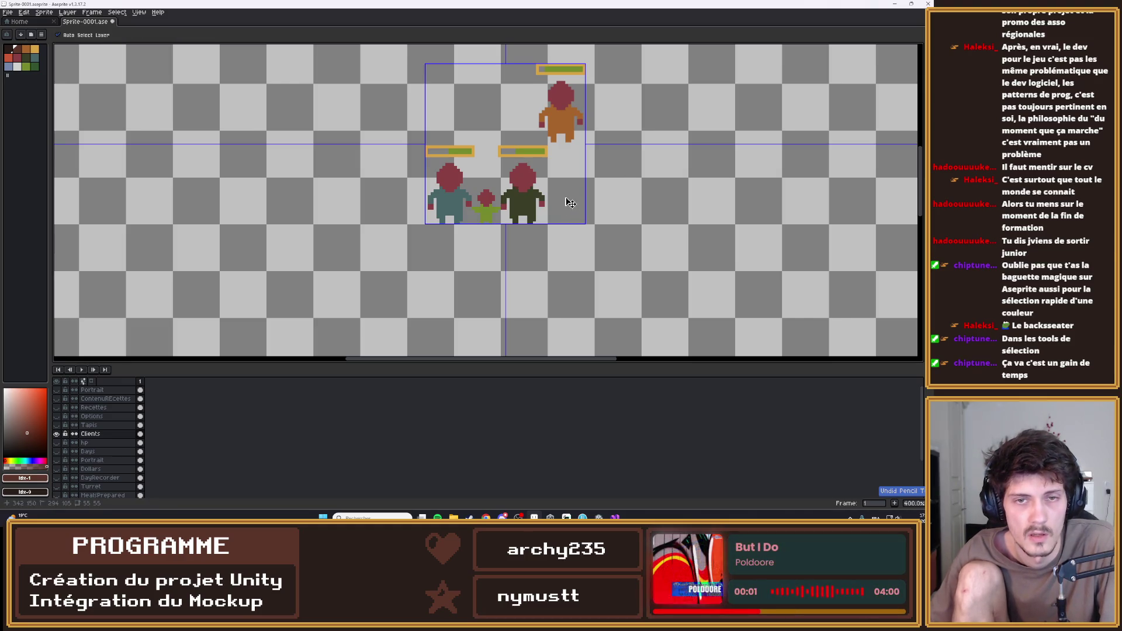
scroll(506, 158, up, 3)
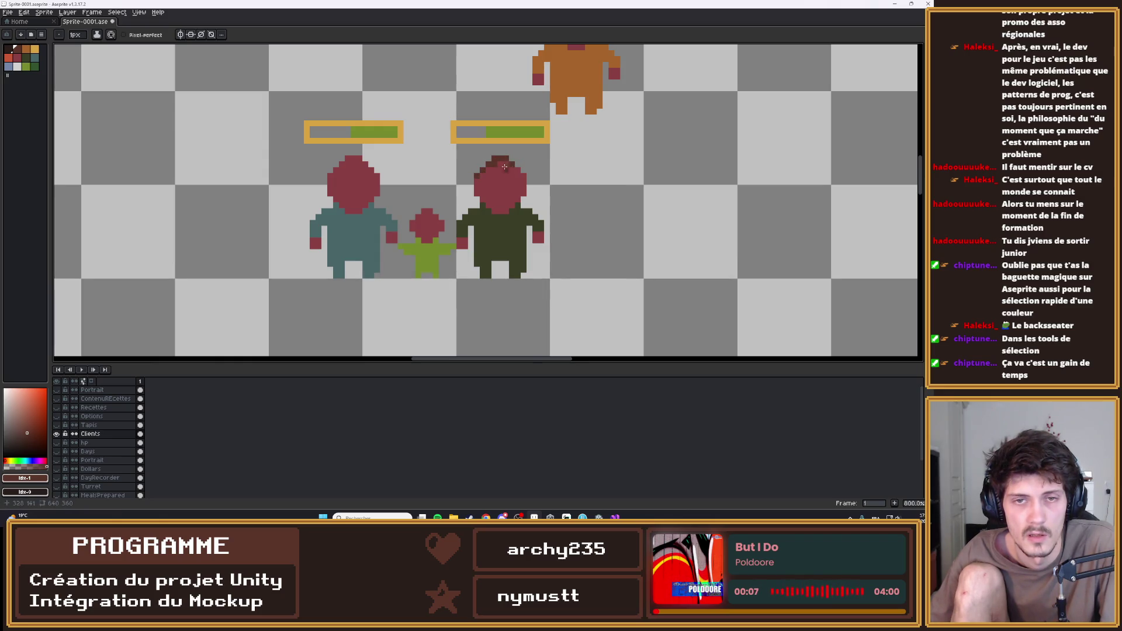
Sample the head and dark hair colours, draw hair lines, then undo the attempt
key(Tab)
alt+click(498, 171)
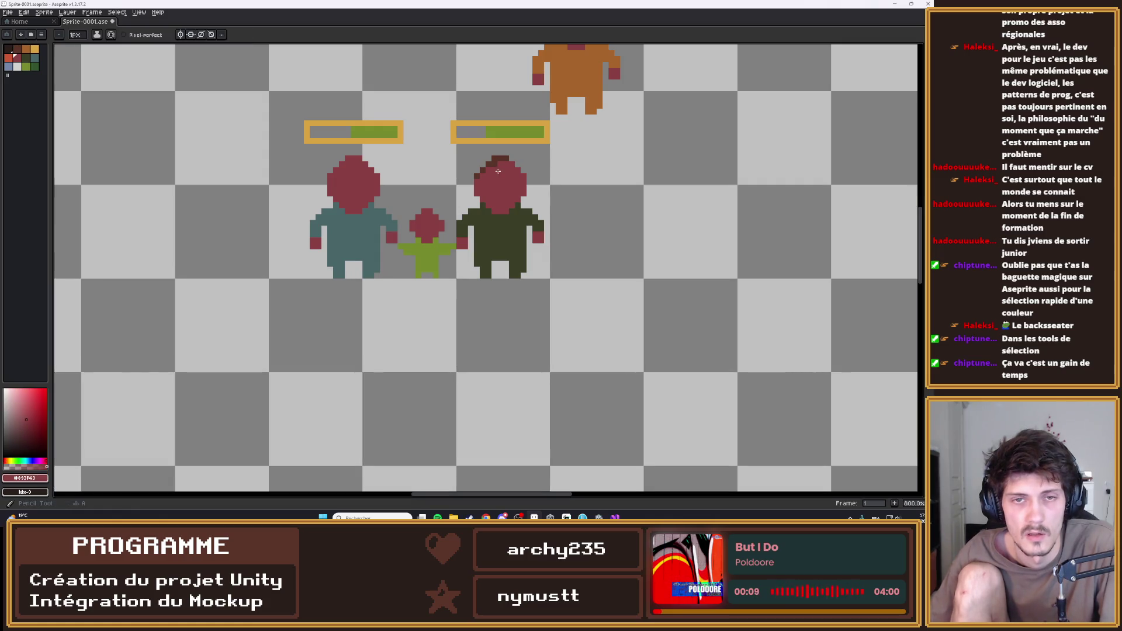
alt+click(500, 160)
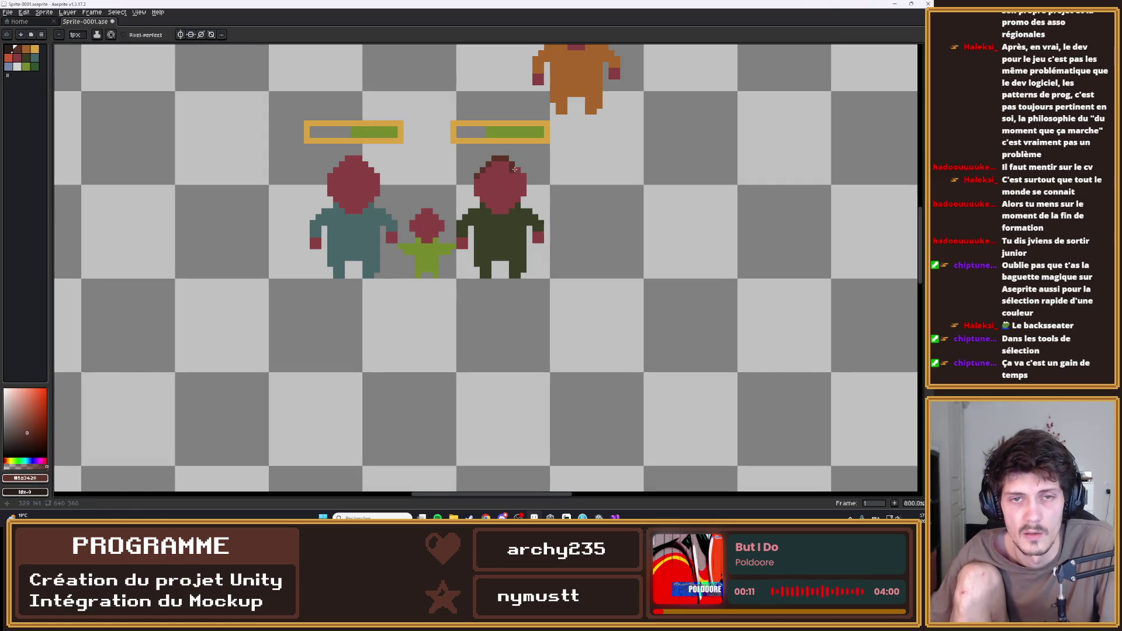
scroll(637, 228, down, 5)
scroll(543, 183, up, 5)
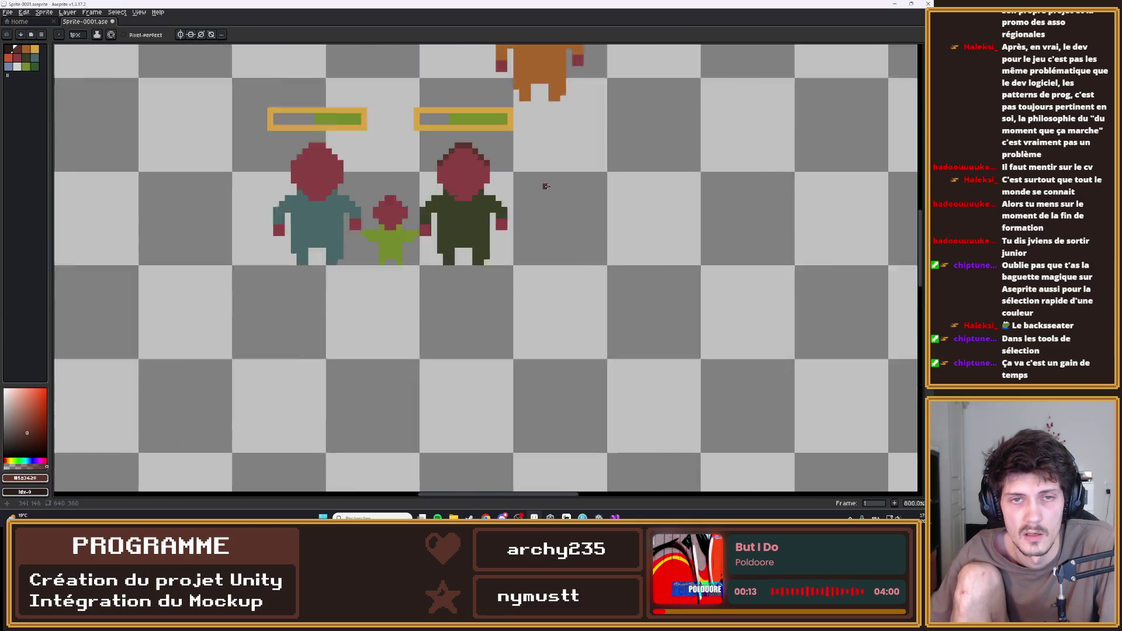
key(l)
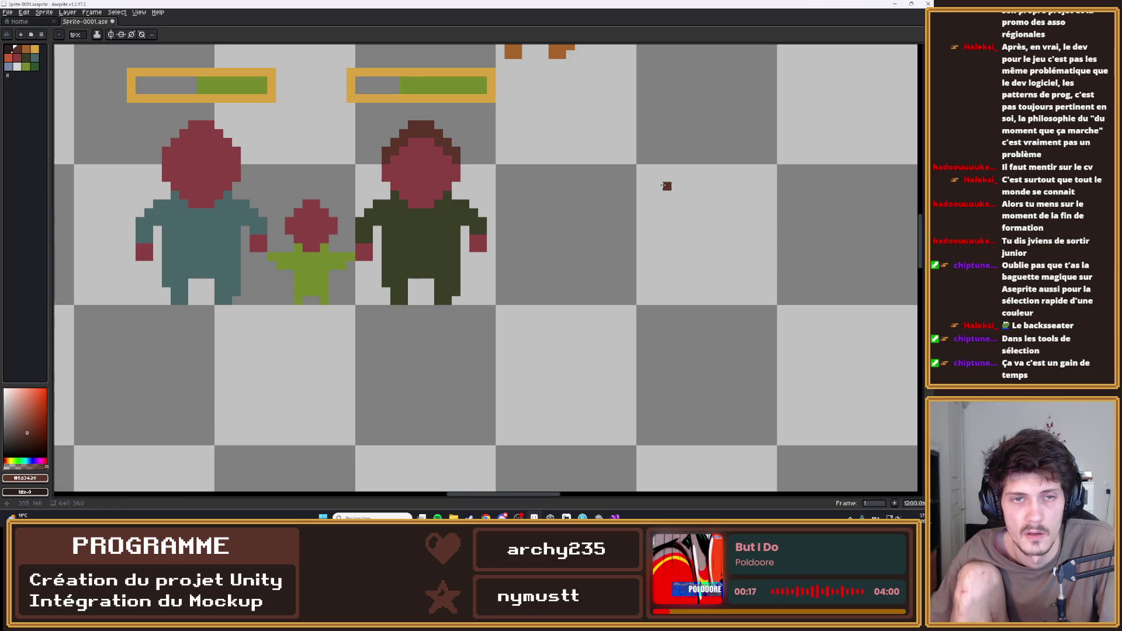
scroll(667, 186, down, 5)
scroll(678, 281, up, 2)
scroll(683, 304, down, 2)
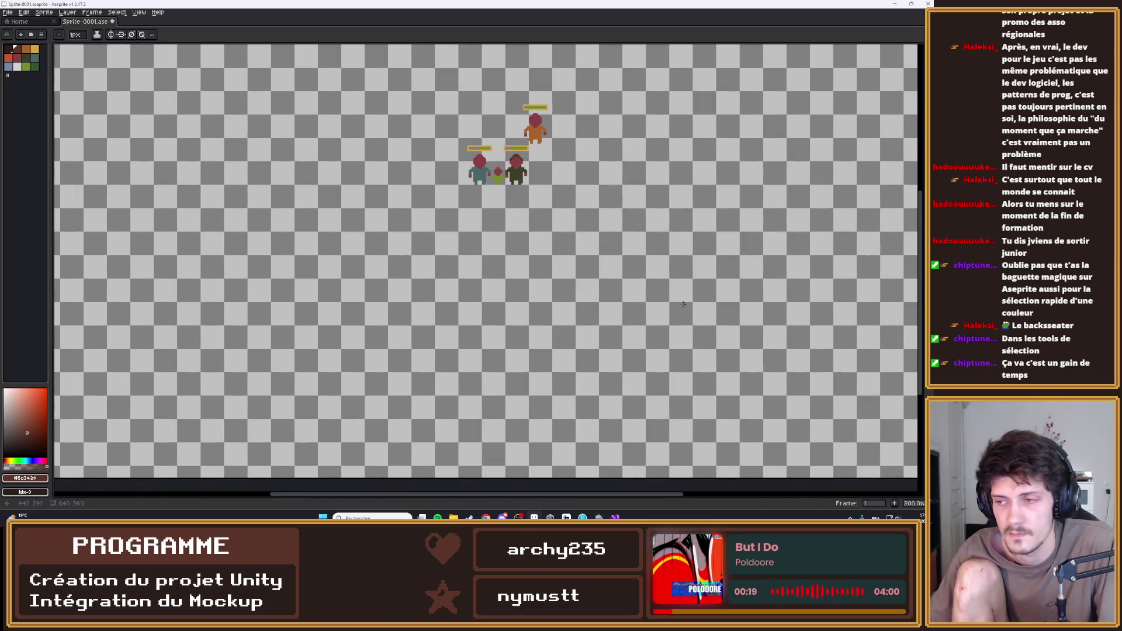
scroll(681, 303, up, 1)
key(ctrl+z)
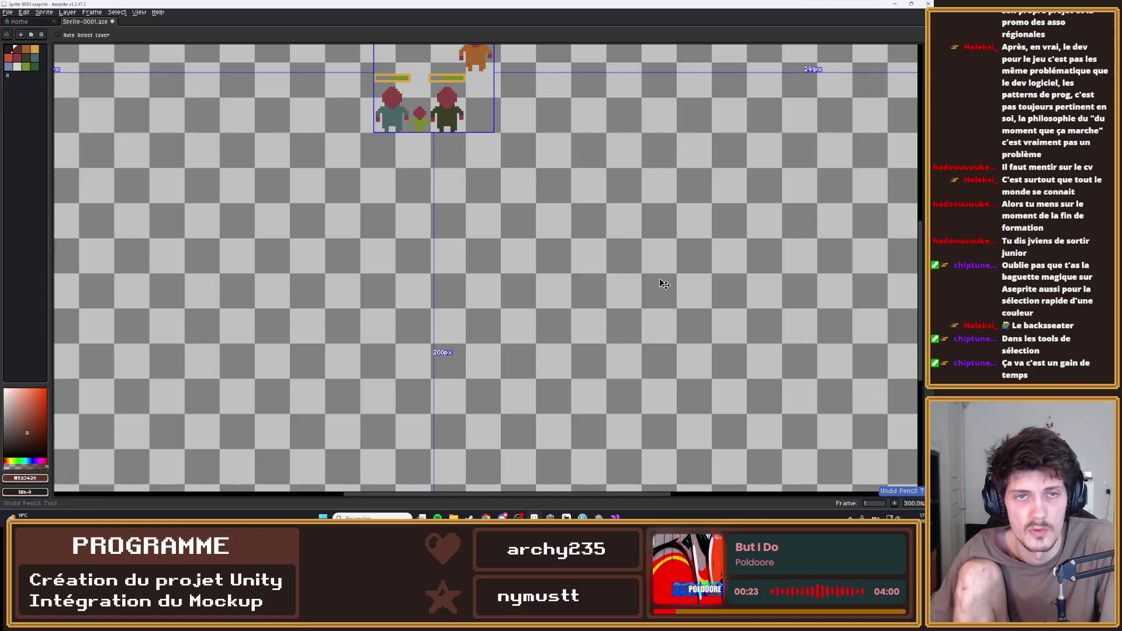
scroll(665, 284, down, 1)
scroll(369, 187, down, 1)
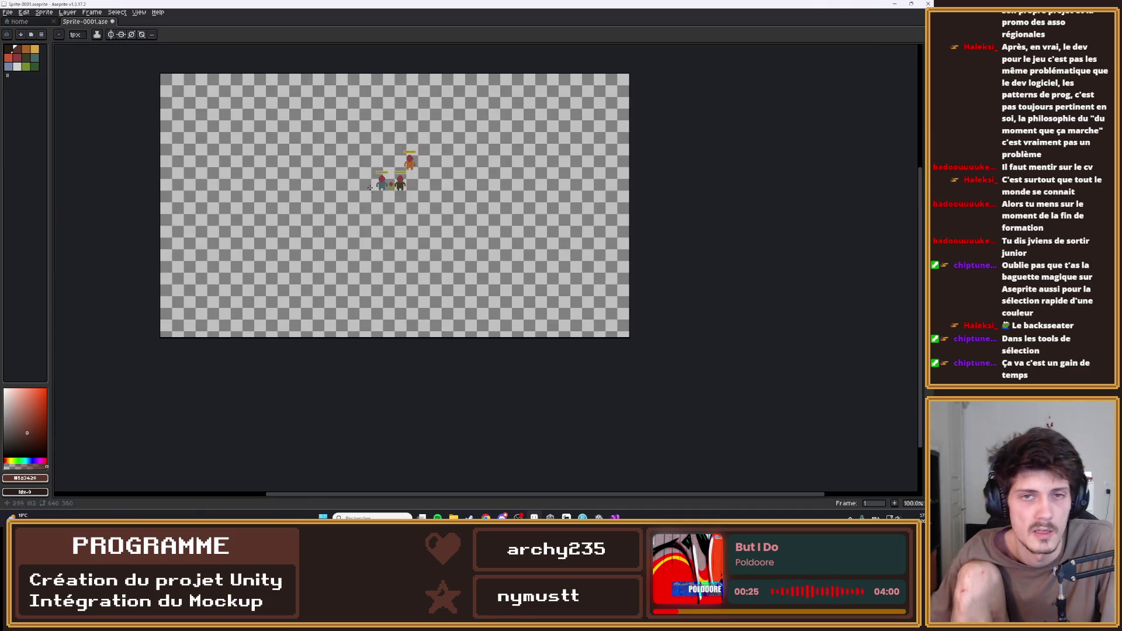
scroll(435, 206, up, 1)
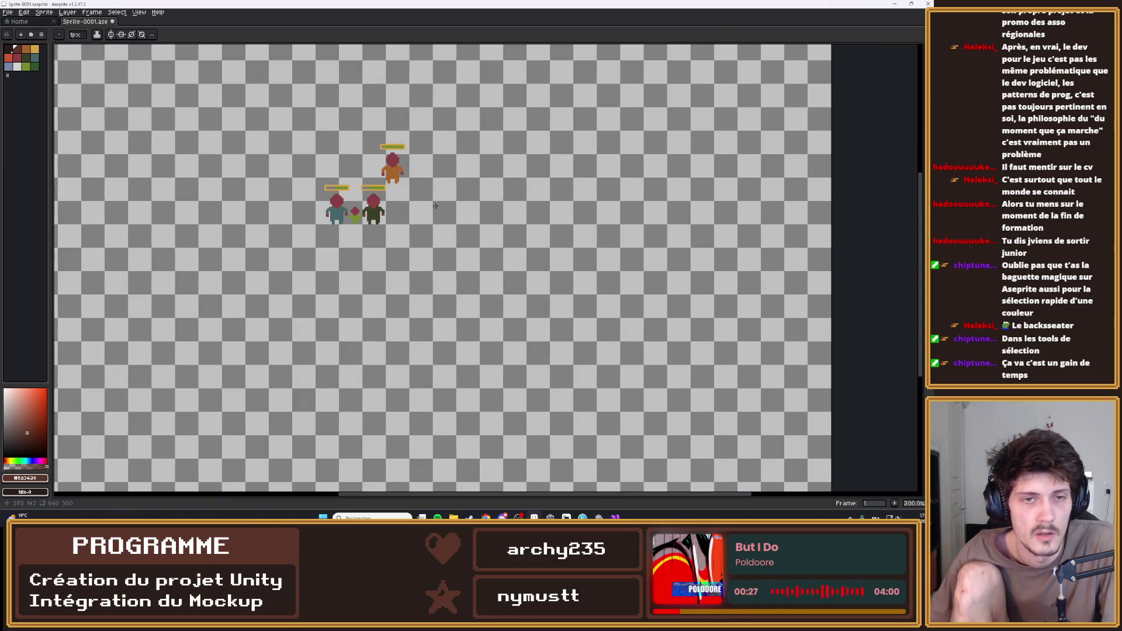
key(Tab)
Hide Clients, show the hp layer and try a rectangular selection around the right-side sprite
click(56, 434)
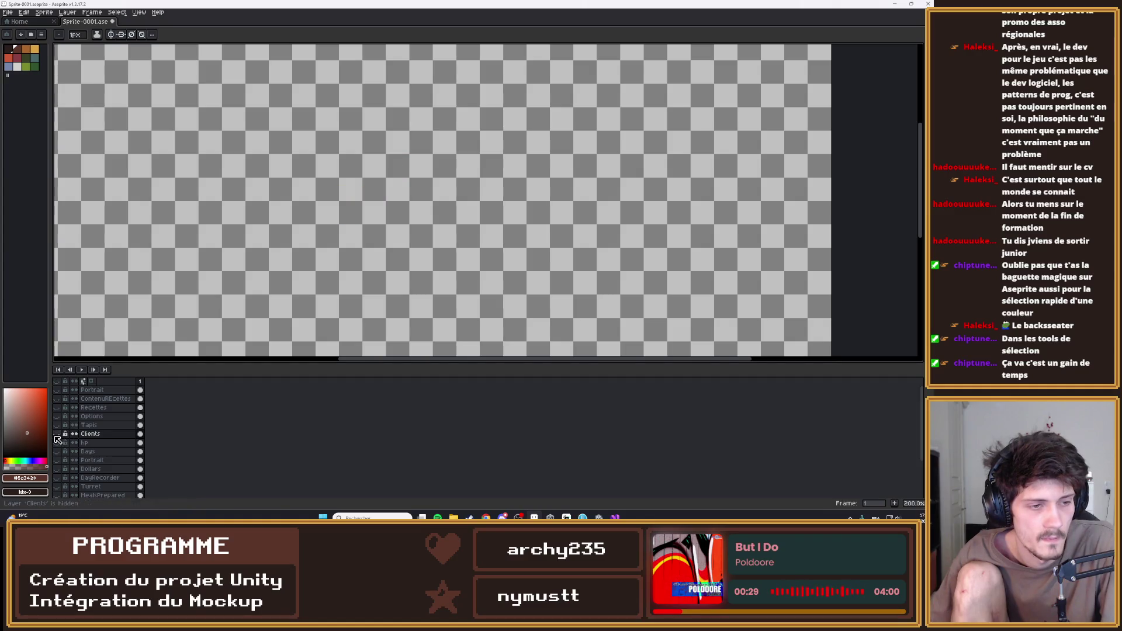
click(58, 443)
scroll(343, 314, down, 1)
key(m)
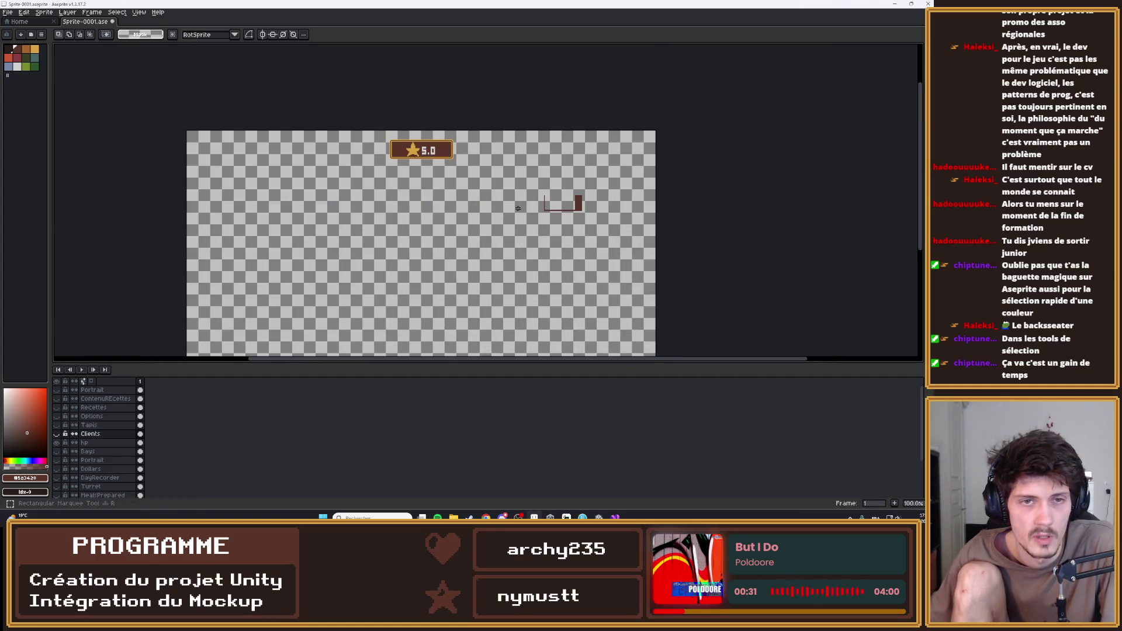
drag(522, 170, 636, 230)
click(636, 231)
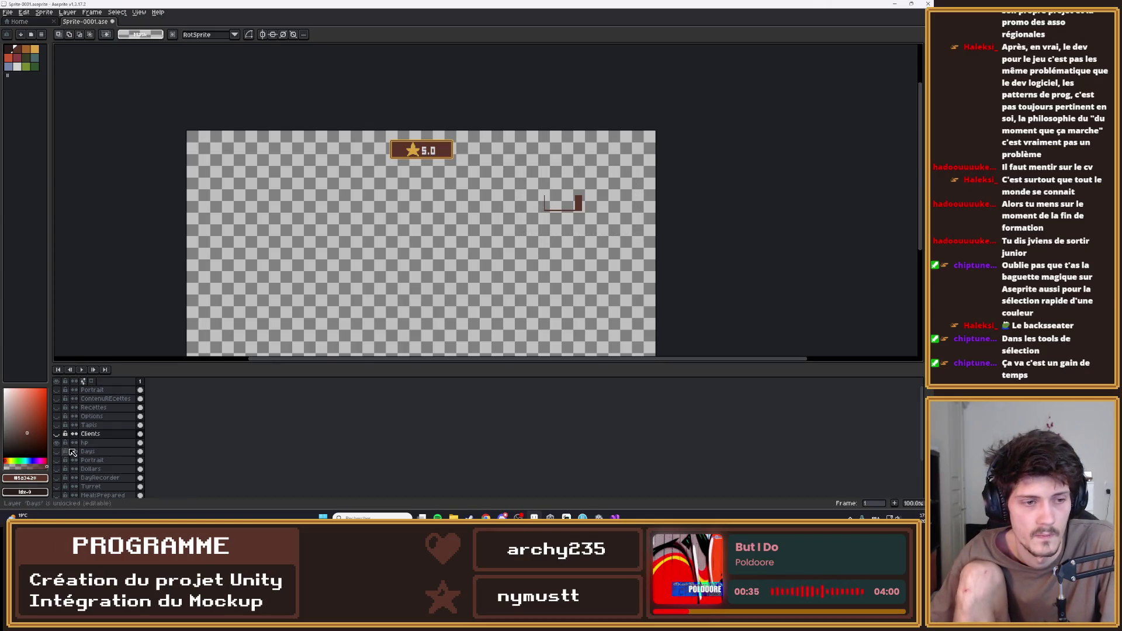
Delete the stray brown bar from the hp layer, then hide hp and show the DAY:26 badge
click(87, 443)
drag(530, 161, 625, 246)
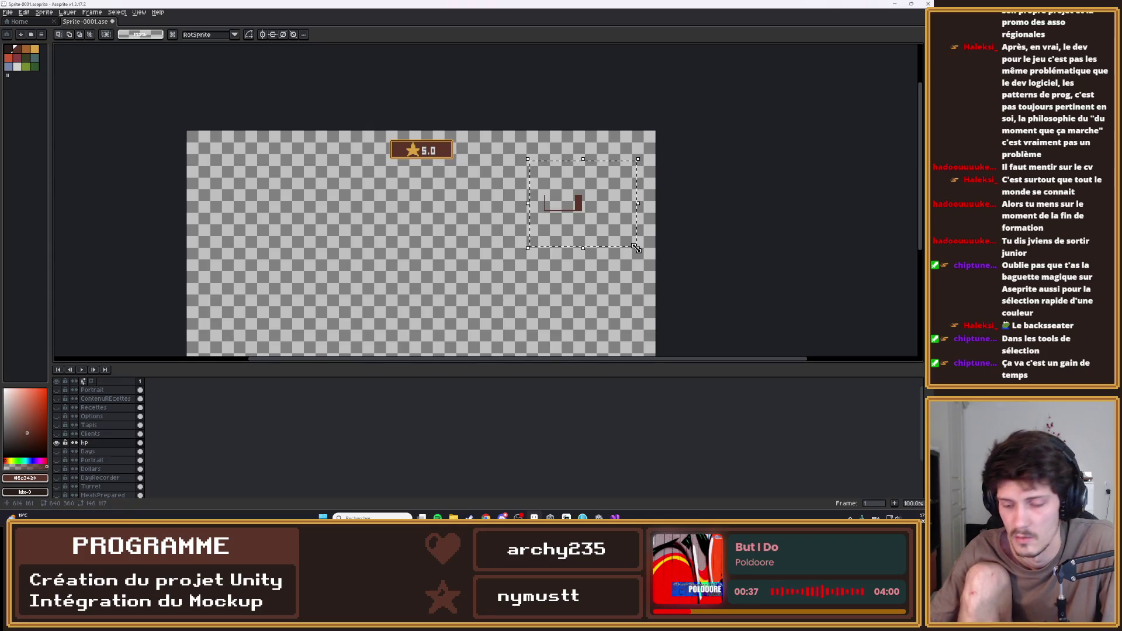
key(Delete)
scroll(416, 283, down, 1)
scroll(416, 283, up, 1)
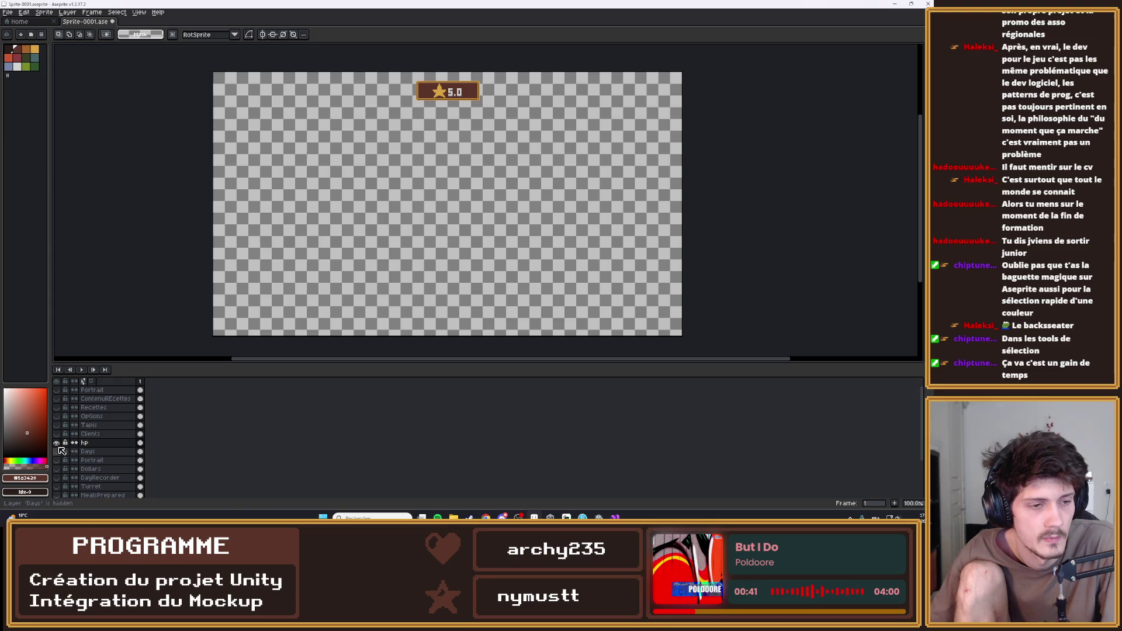
click(57, 443)
click(56, 451)
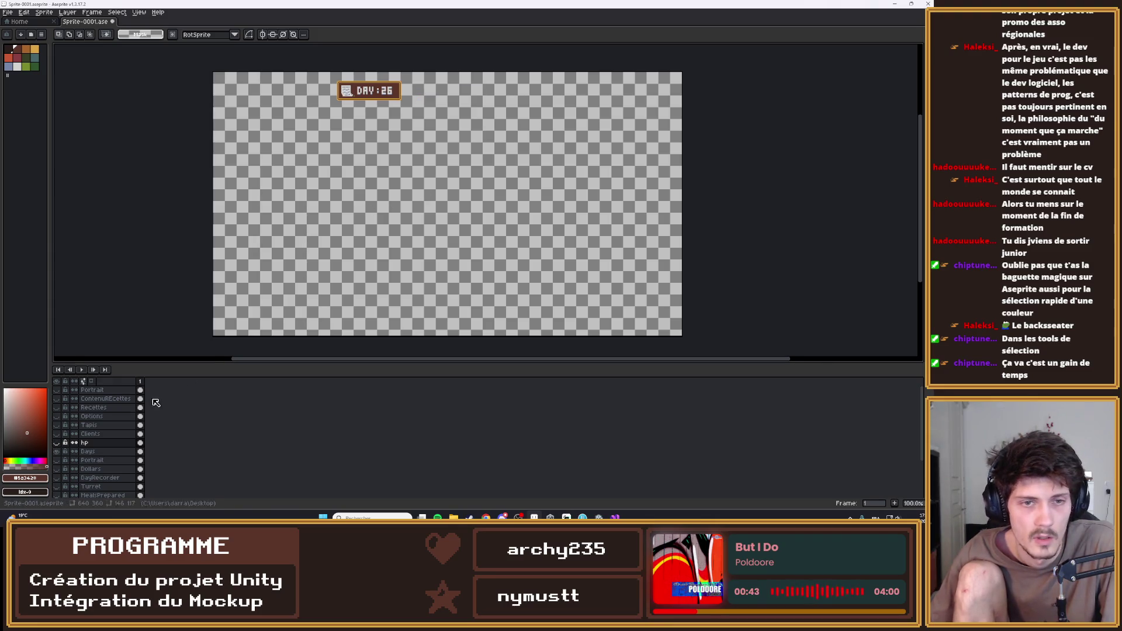
scroll(93, 421, down, 4)
Hide the DAY:26 badge and show the Dollars coin badge
click(56, 416)
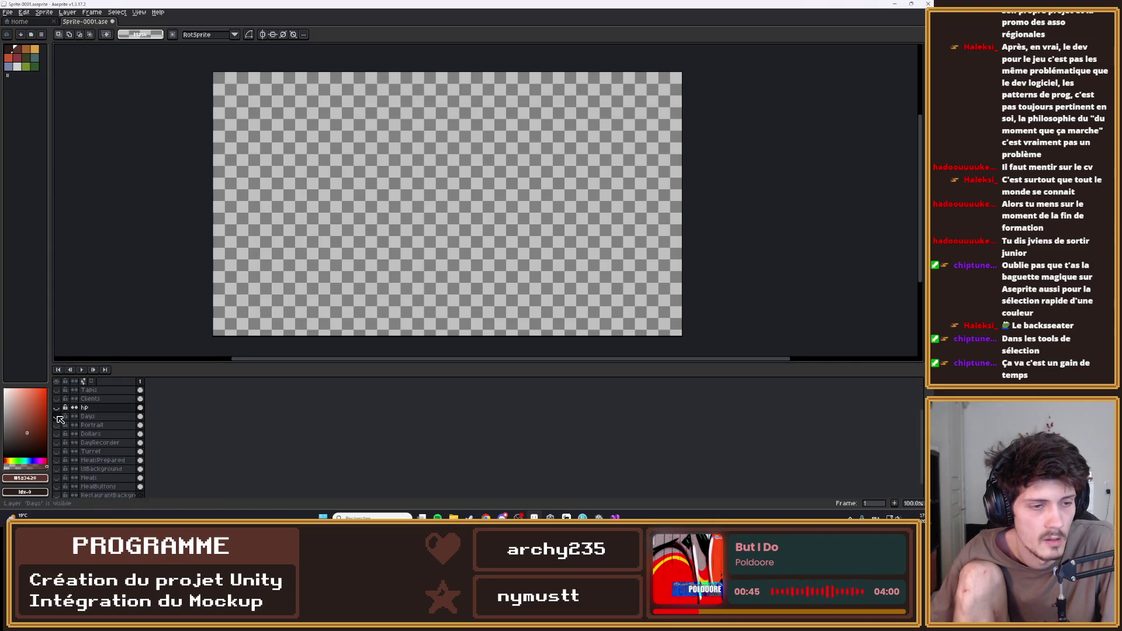
click(57, 425)
click(60, 429)
click(56, 434)
On the Dollars layer, paint over the stray grey pixel beside the coin
scroll(427, 168, up, 5)
scroll(427, 168, up, 2)
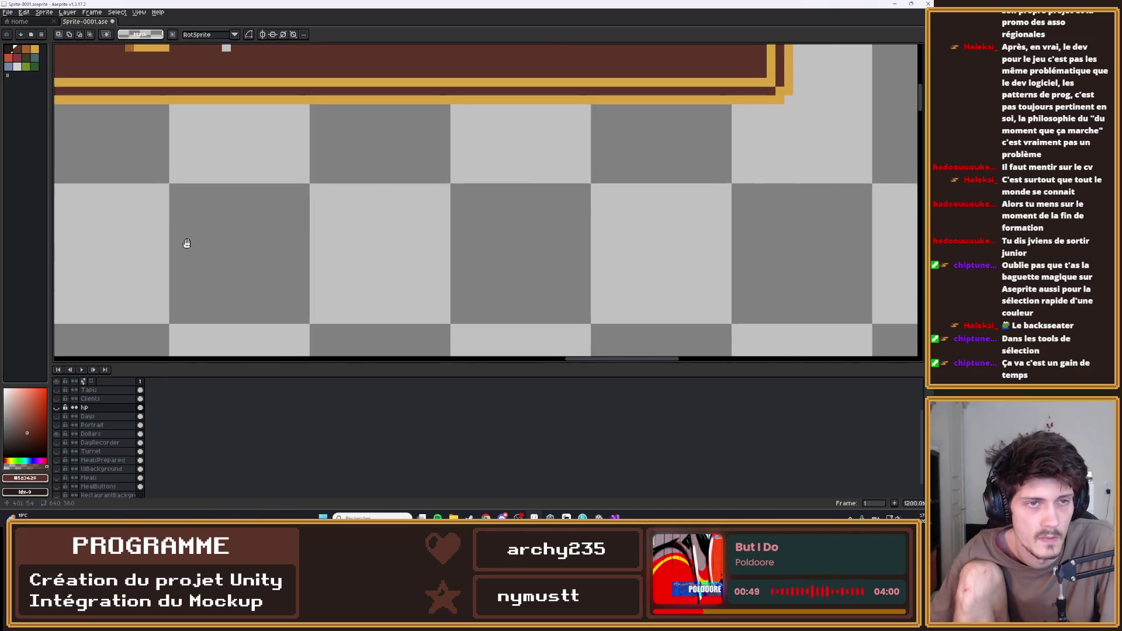
key(b)
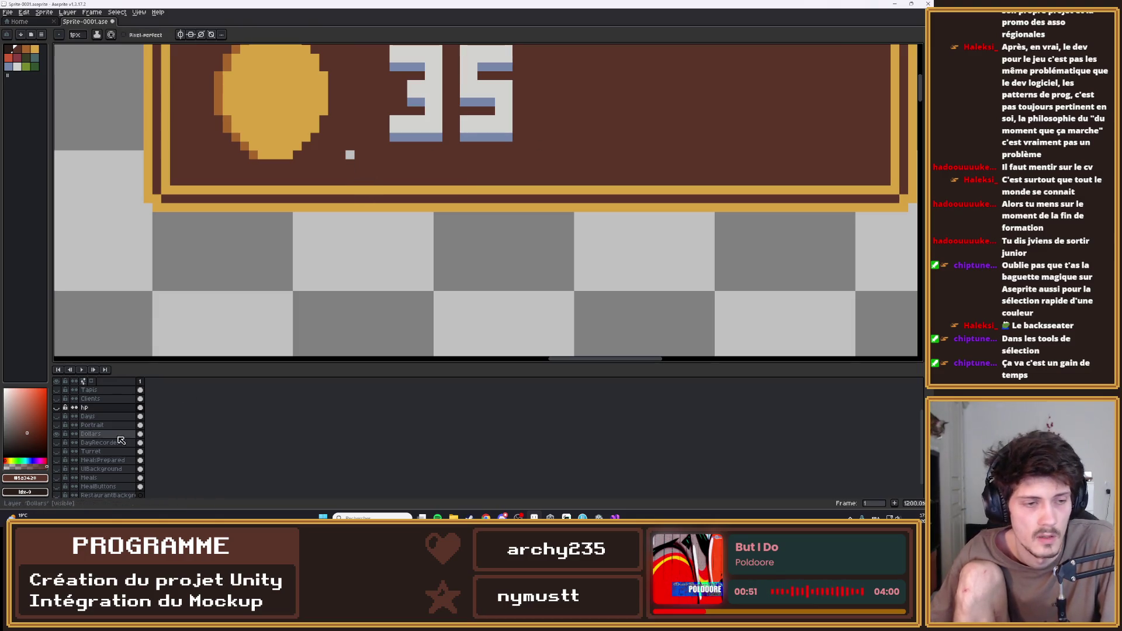
click(90, 434)
click(253, 295)
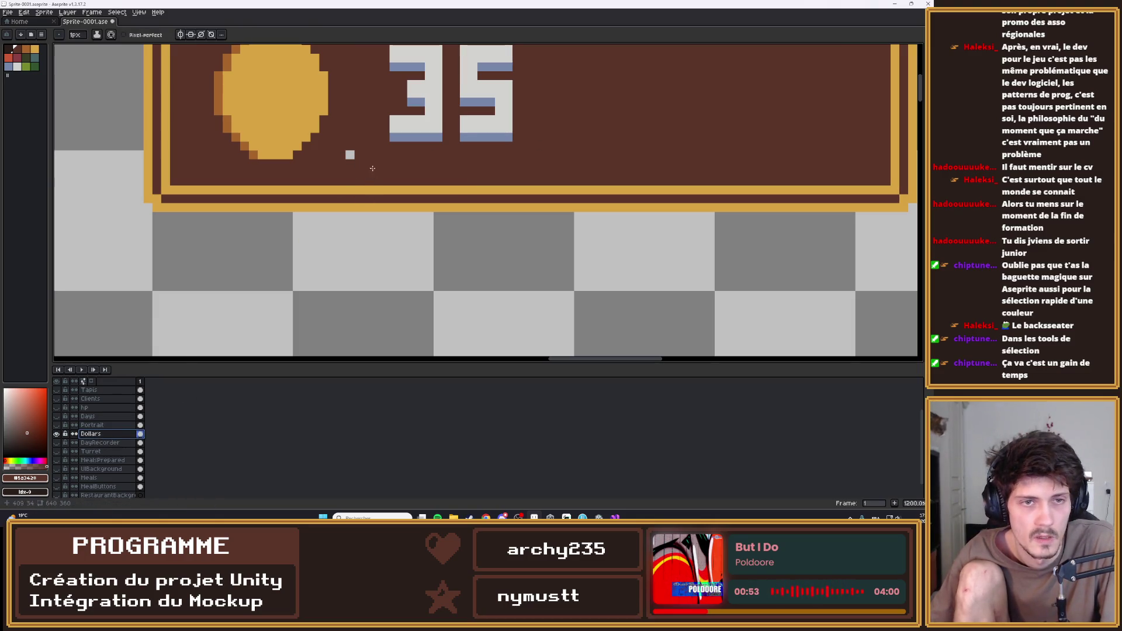
click(349, 154)
scroll(408, 205, down, 2)
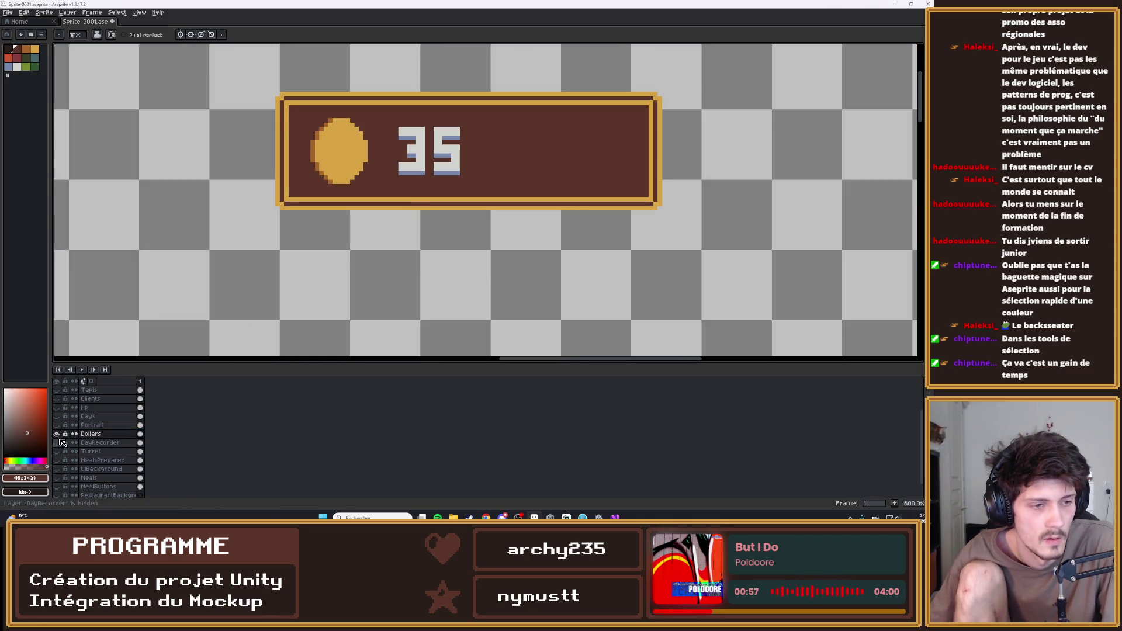
Hide the coin-and-35 badge, show the brown framed panel and select the DayRecorder layer
click(56, 433)
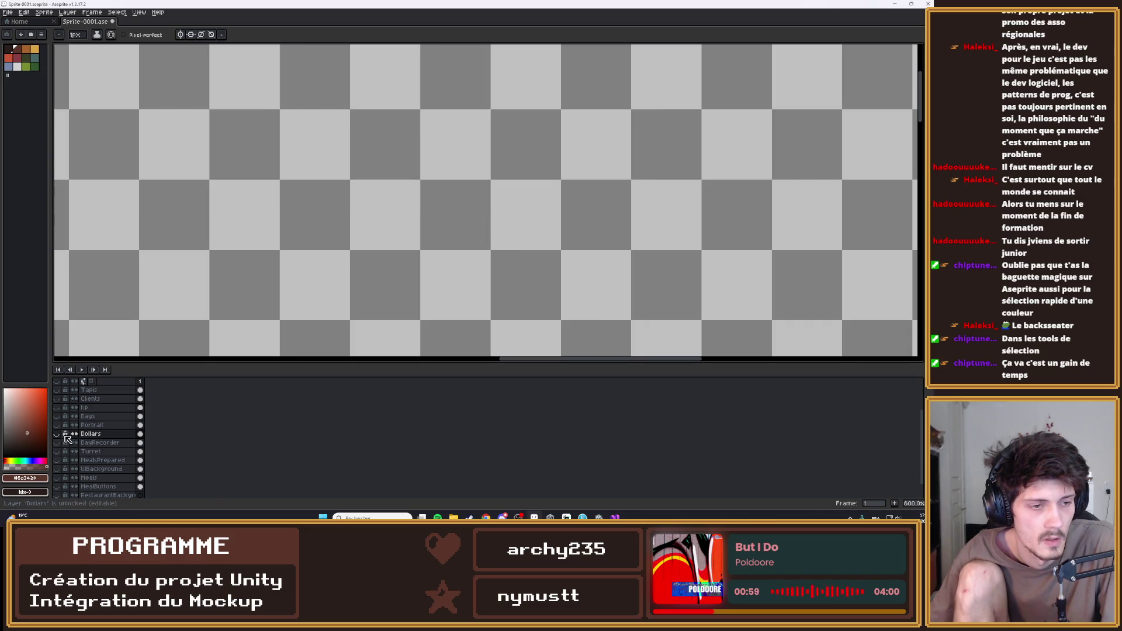
click(57, 425)
scroll(649, 228, down, 3)
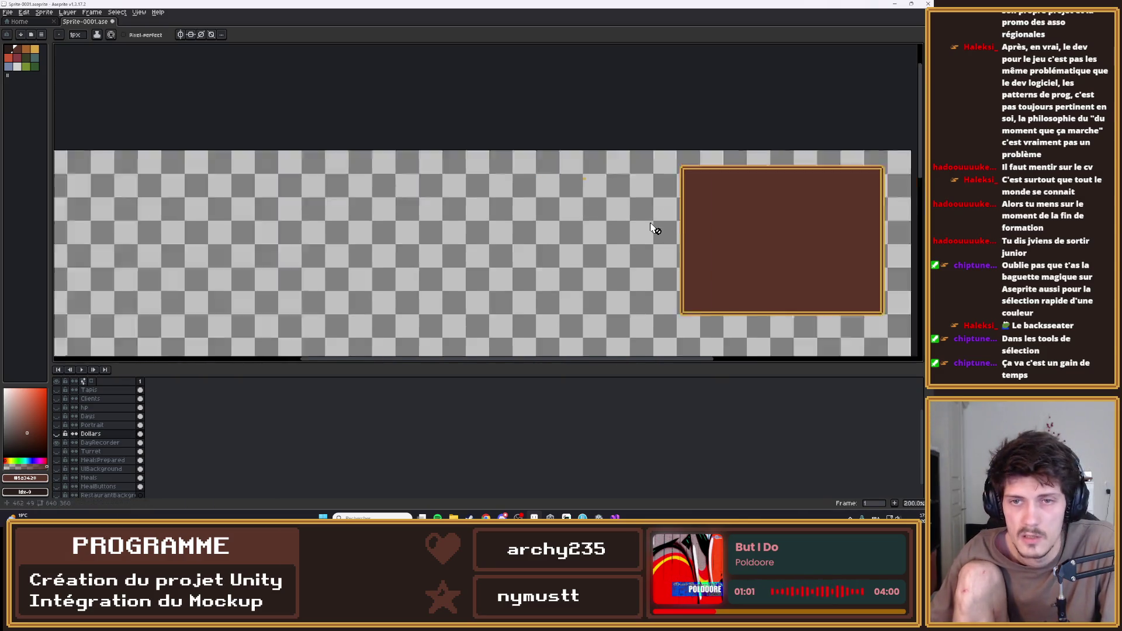
scroll(620, 192, up, 2)
key(e)
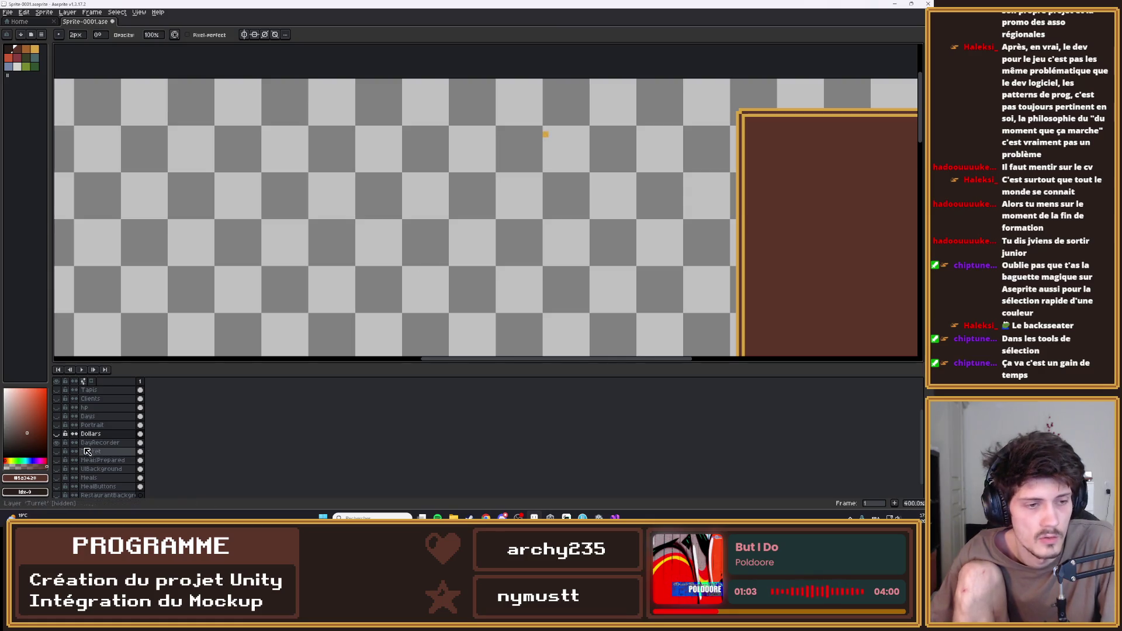
click(97, 442)
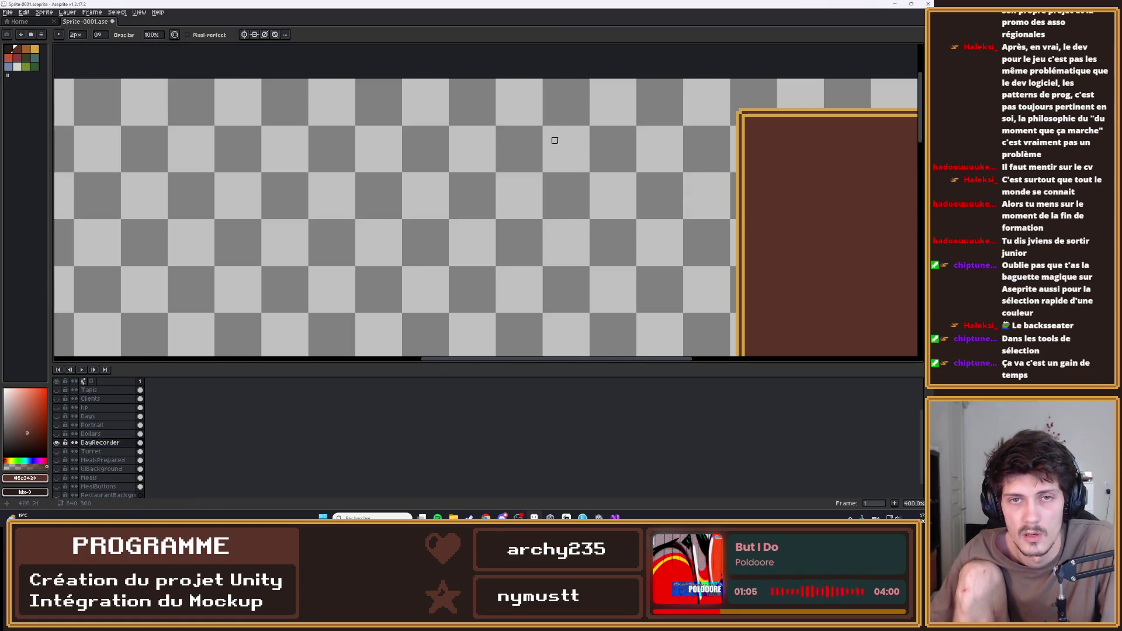
scroll(546, 135, down, 4)
scroll(532, 130, up, 1)
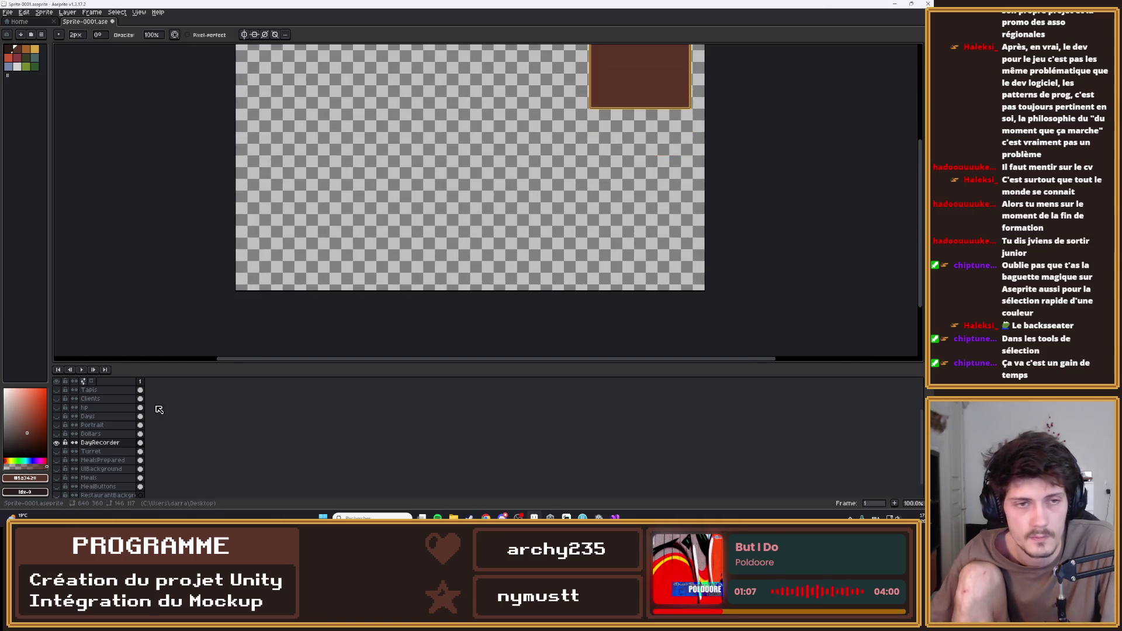
Check the Turret and MealsPrepared layers by toggling them, recentring the sprite view
click(94, 451)
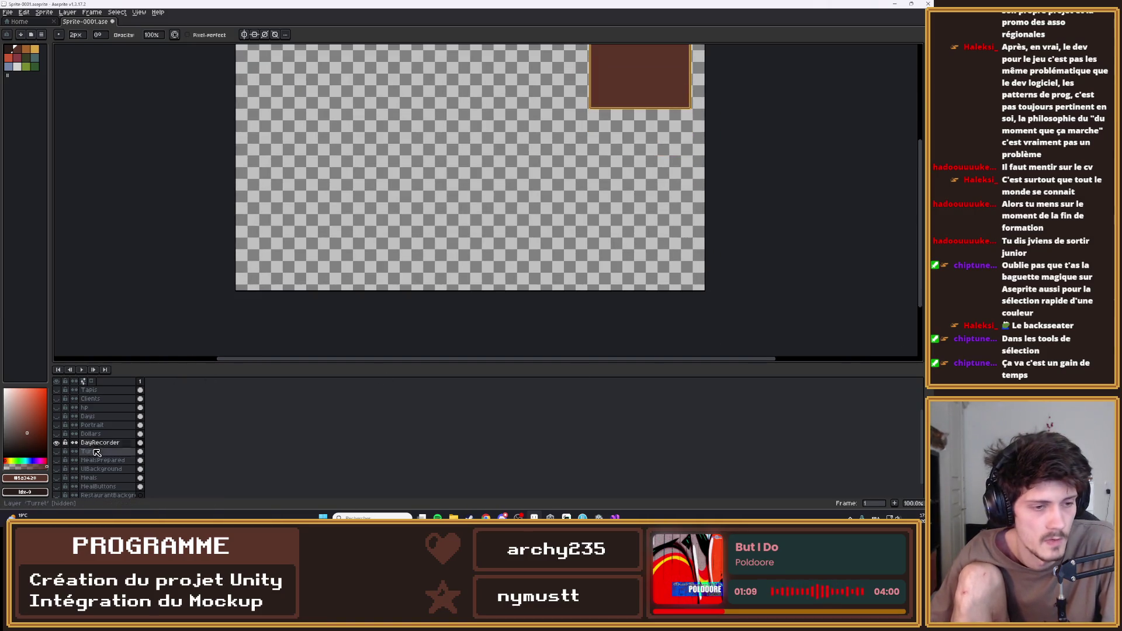
click(56, 451)
click(56, 443)
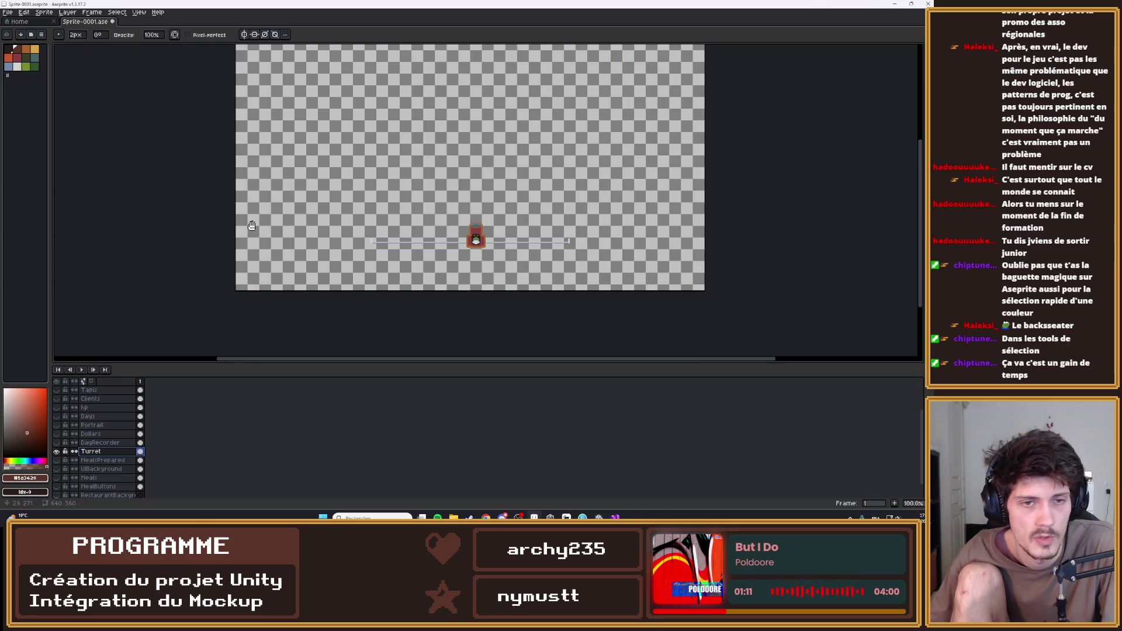
drag(251, 226, 215, 267)
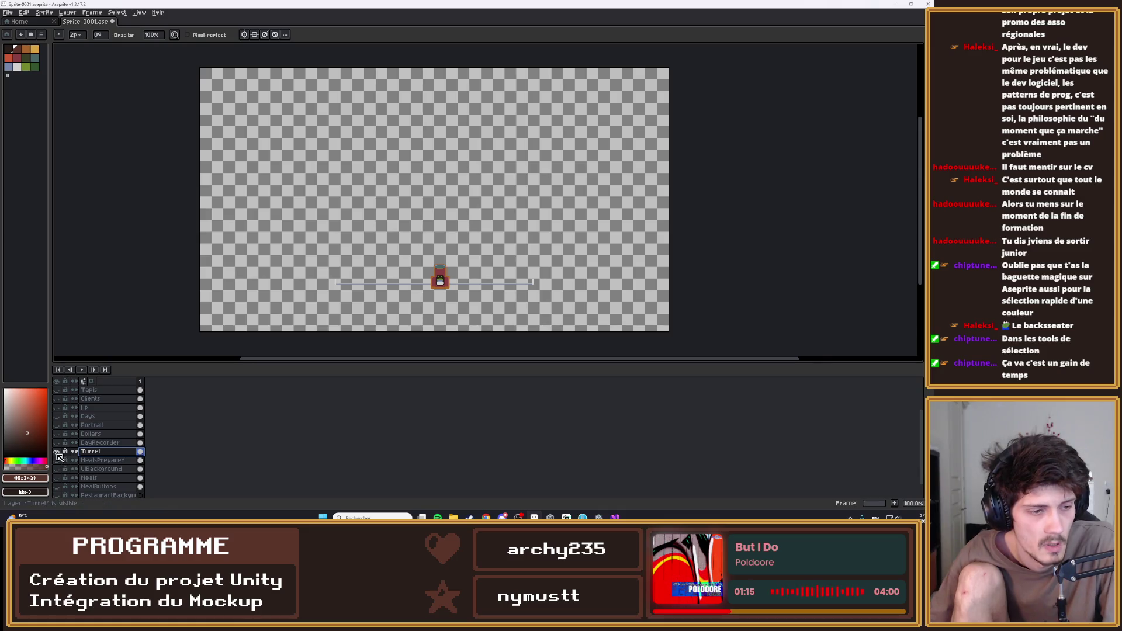
click(56, 451)
click(56, 460)
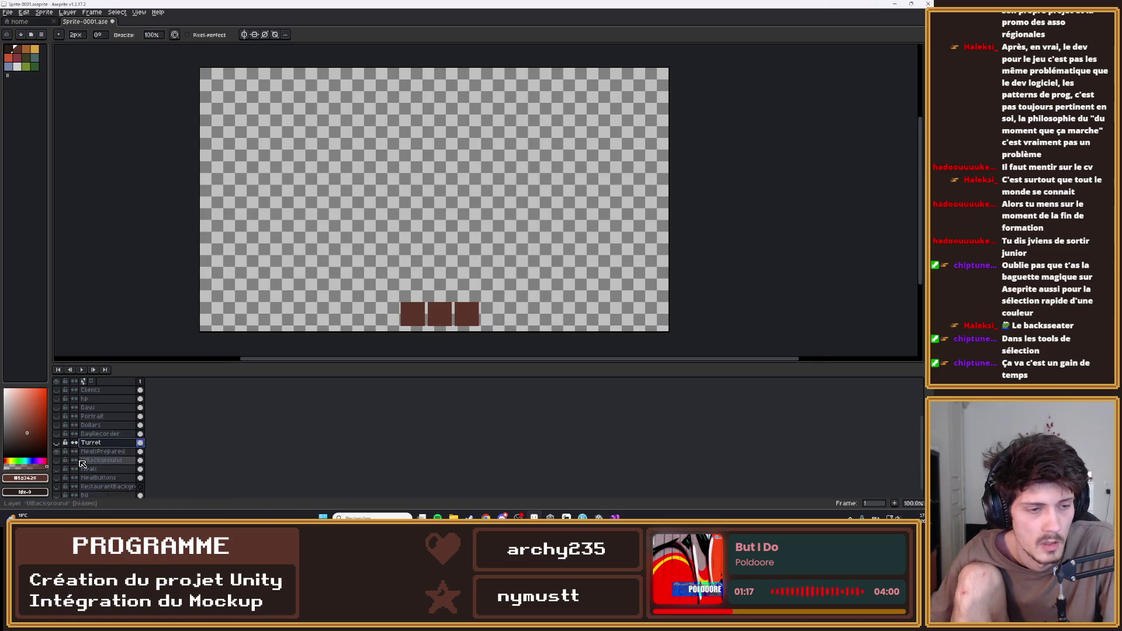
scroll(64, 450, down, 2)
Show Turret, hide MealsPrepared, and make UIBackground visible and unlocked
click(57, 431)
click(61, 437)
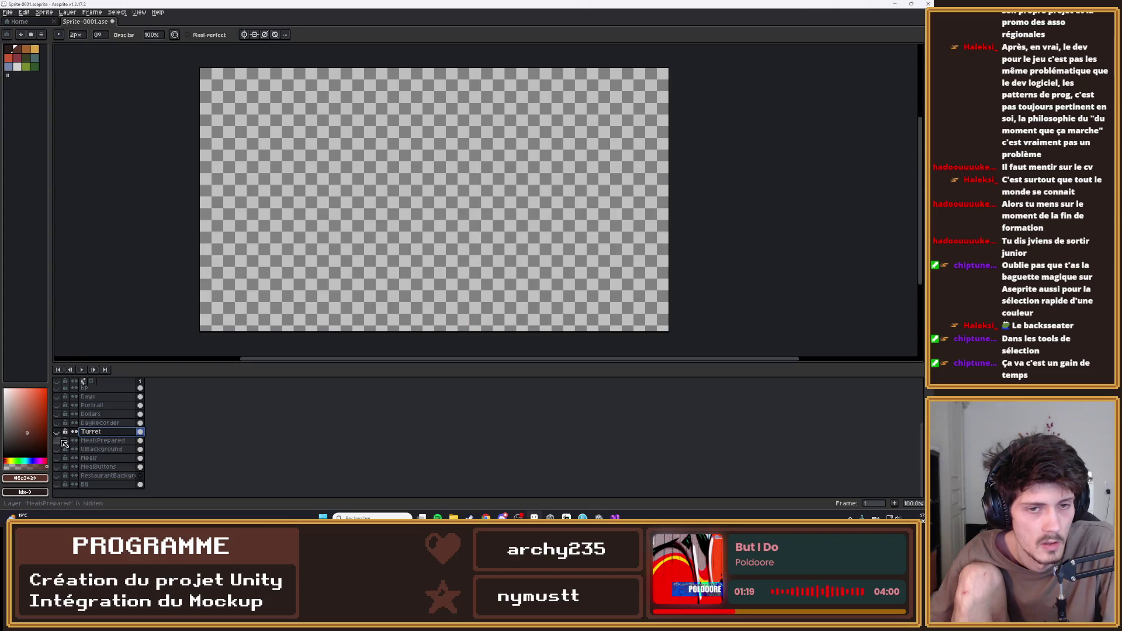
double_click(63, 449)
click(64, 449)
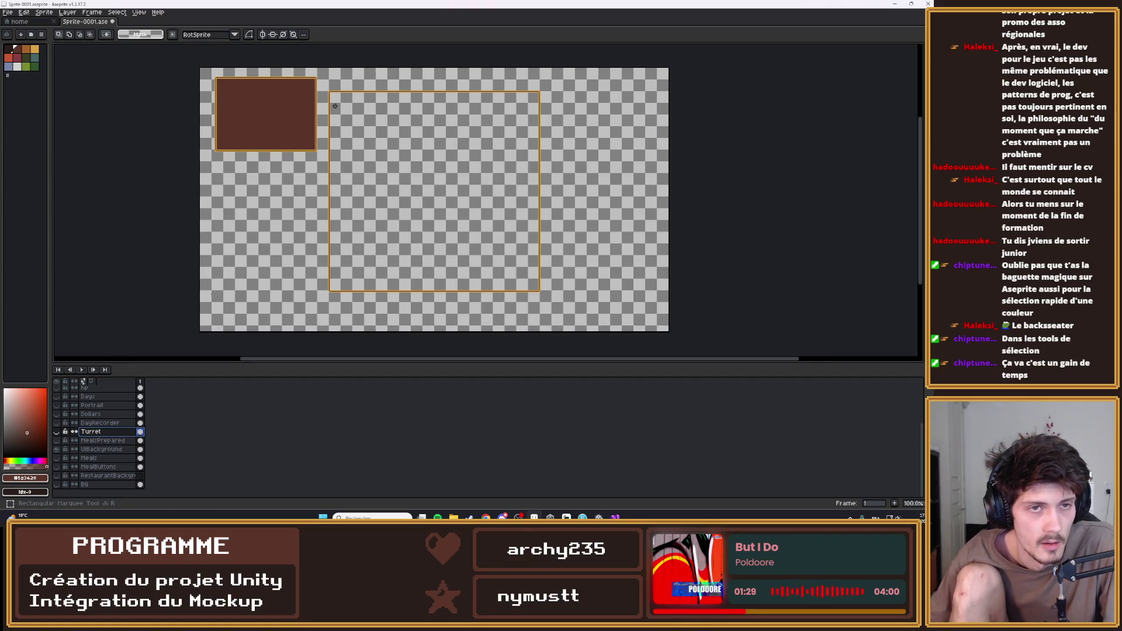
Marquee-select around the large orange frame on UIBackground, check the bowl sprite, then deselect
key(m)
drag(325, 86, 550, 300)
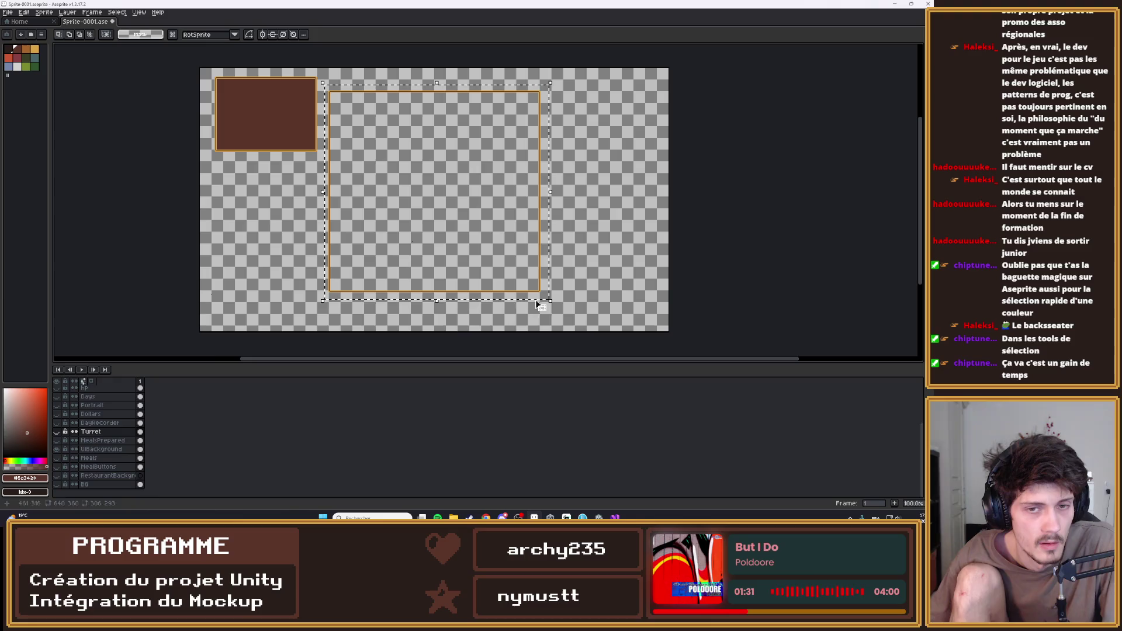
click(72, 451)
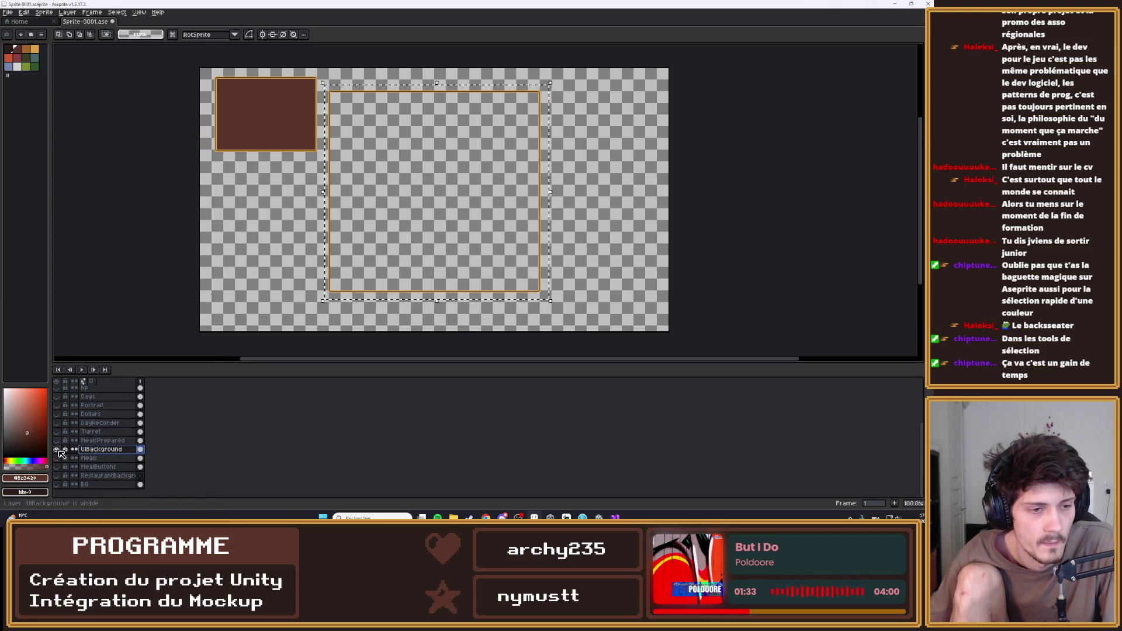
click(56, 450)
click(57, 459)
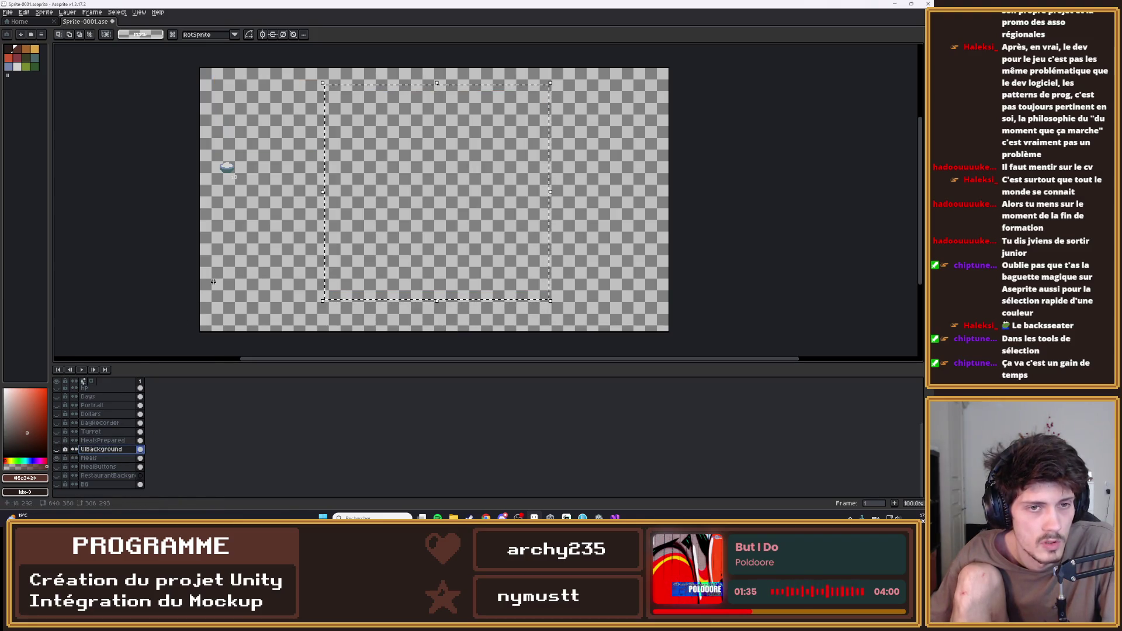
key(ctrl+d)
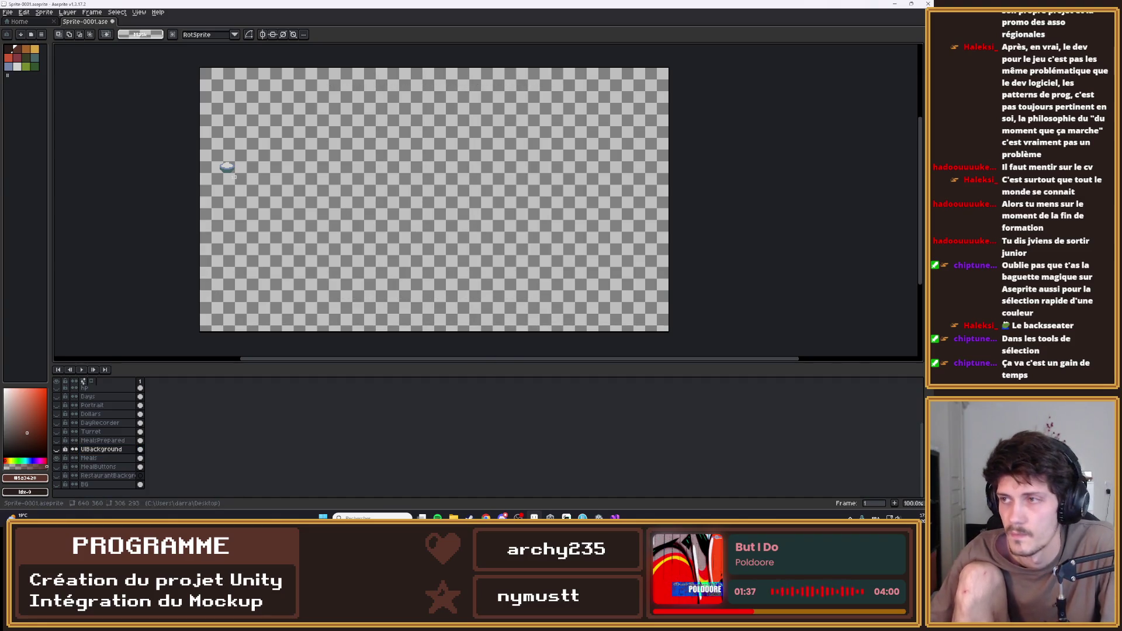
Review the meal-slot grid, bowl, RestaurantBackground and dark brown BG layers by toggling their visibility
click(57, 459)
click(57, 467)
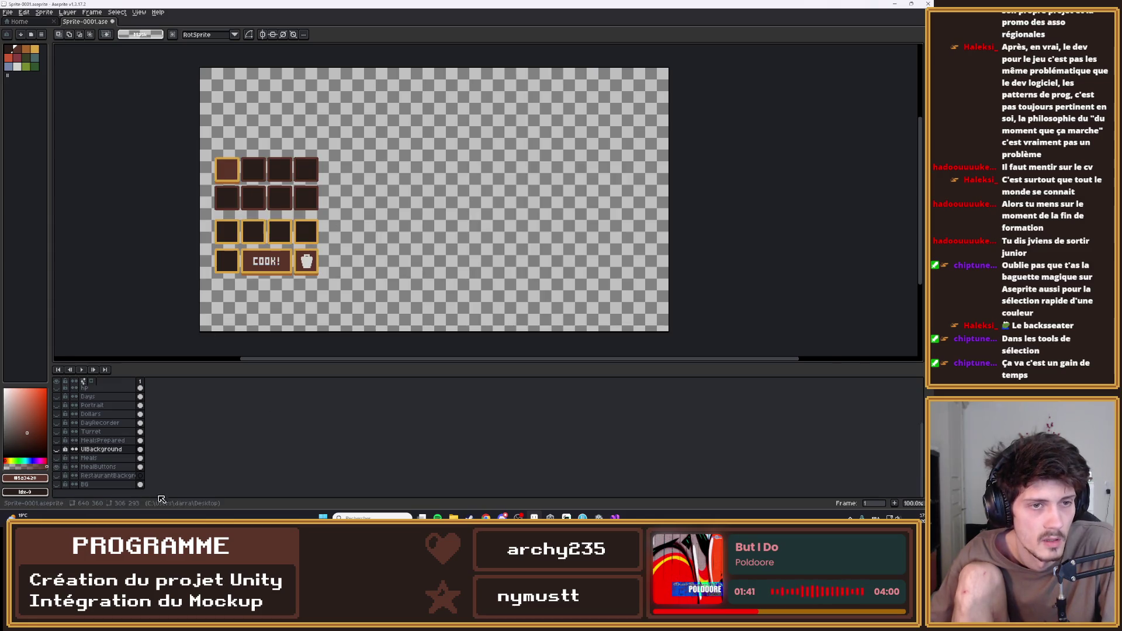
click(56, 450)
click(56, 450)
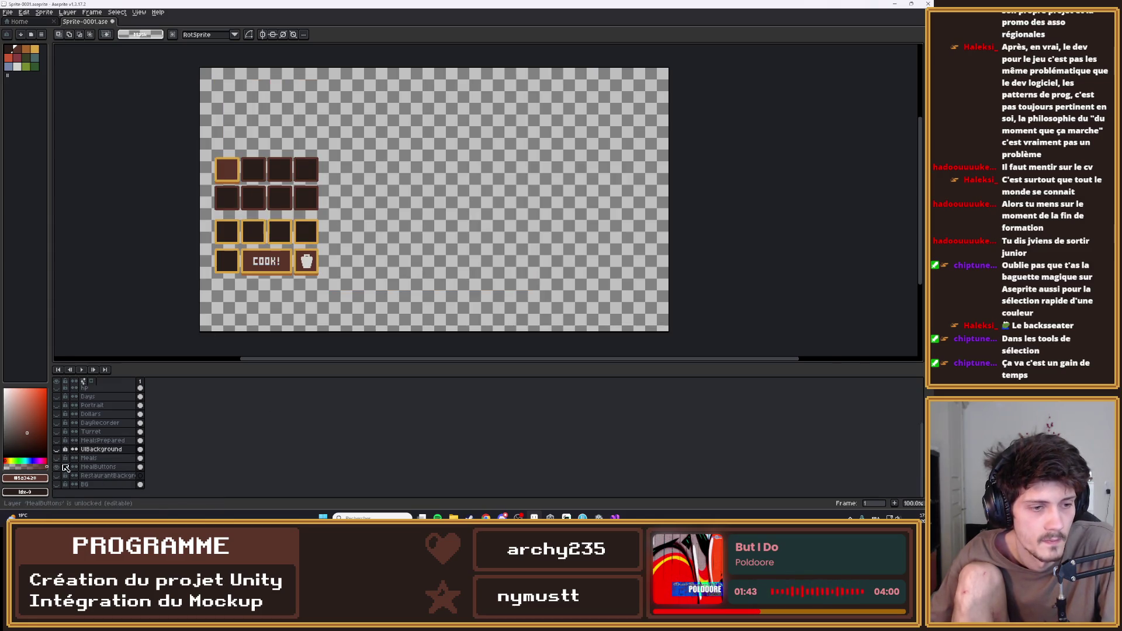
click(56, 467)
click(56, 459)
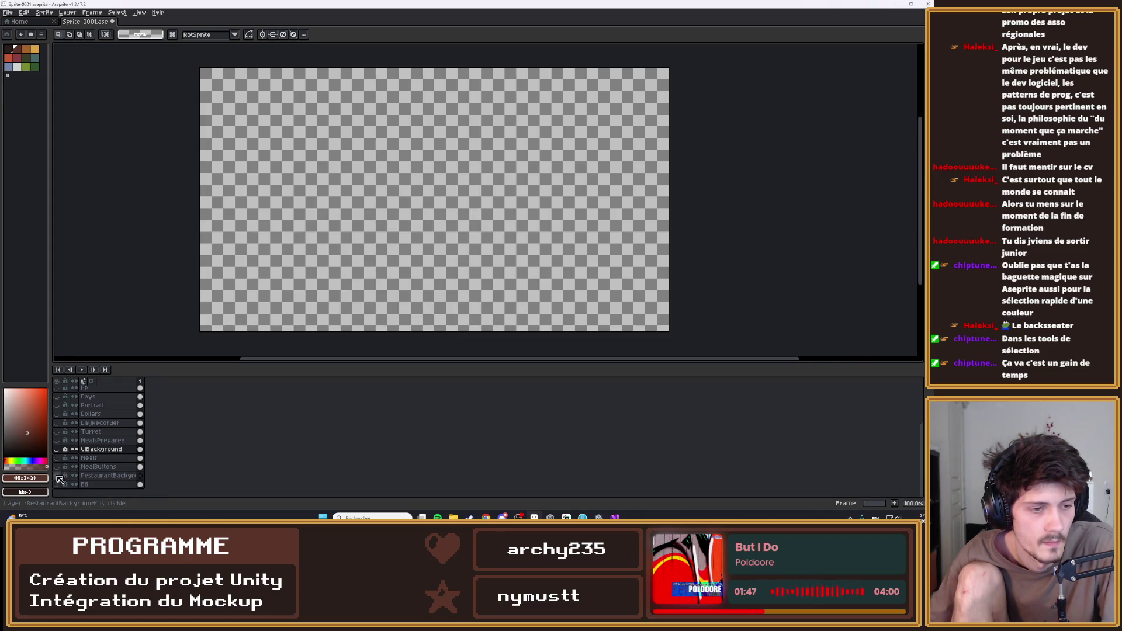
click(57, 476)
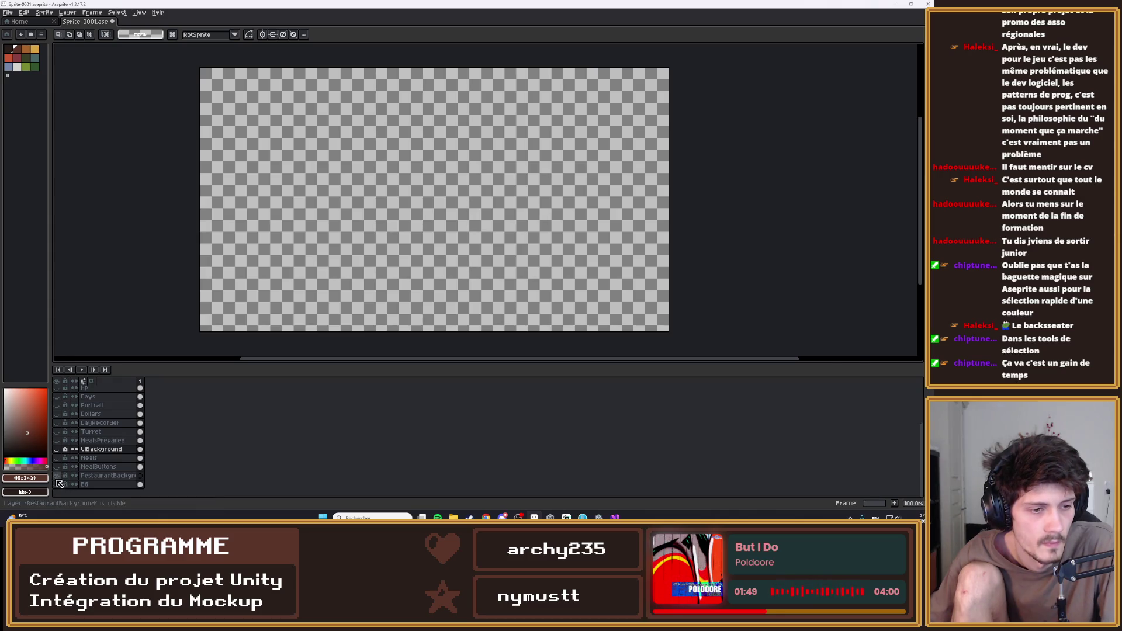
click(58, 485)
click(58, 485)
click(58, 485)
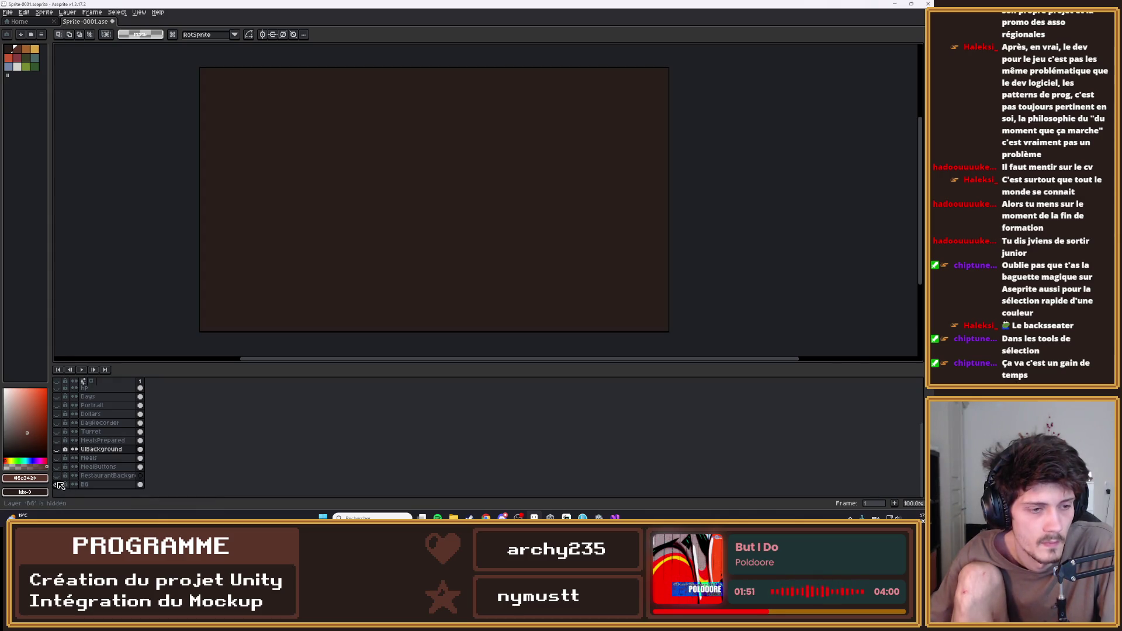
click(57, 450)
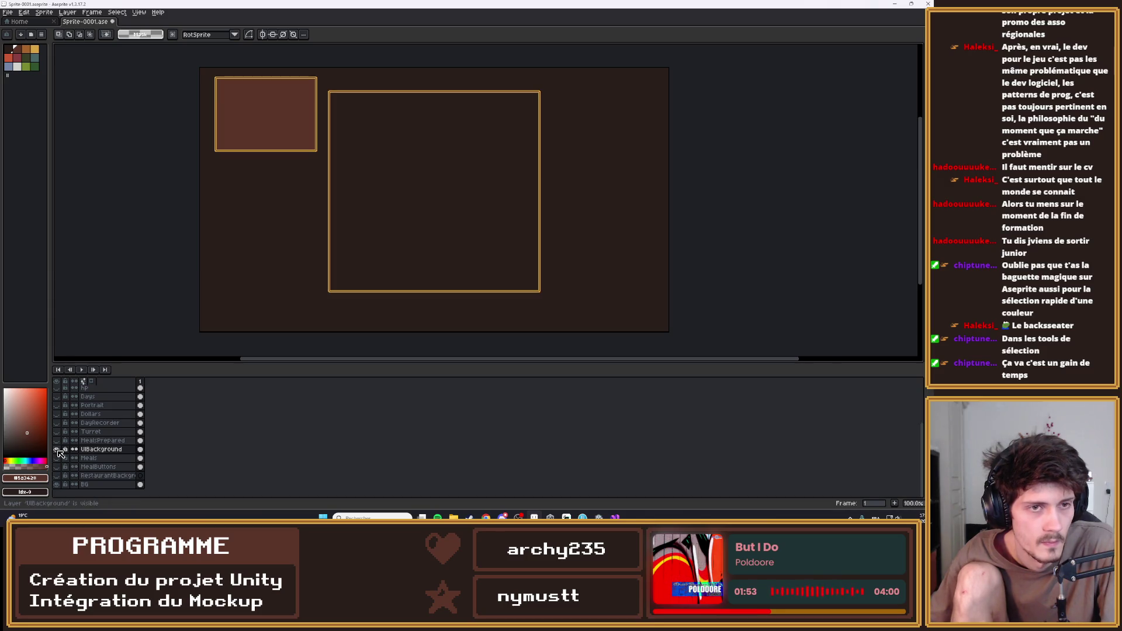
Select the large orange-outlined frame on UIBackground and delete it from that layer
key(b)
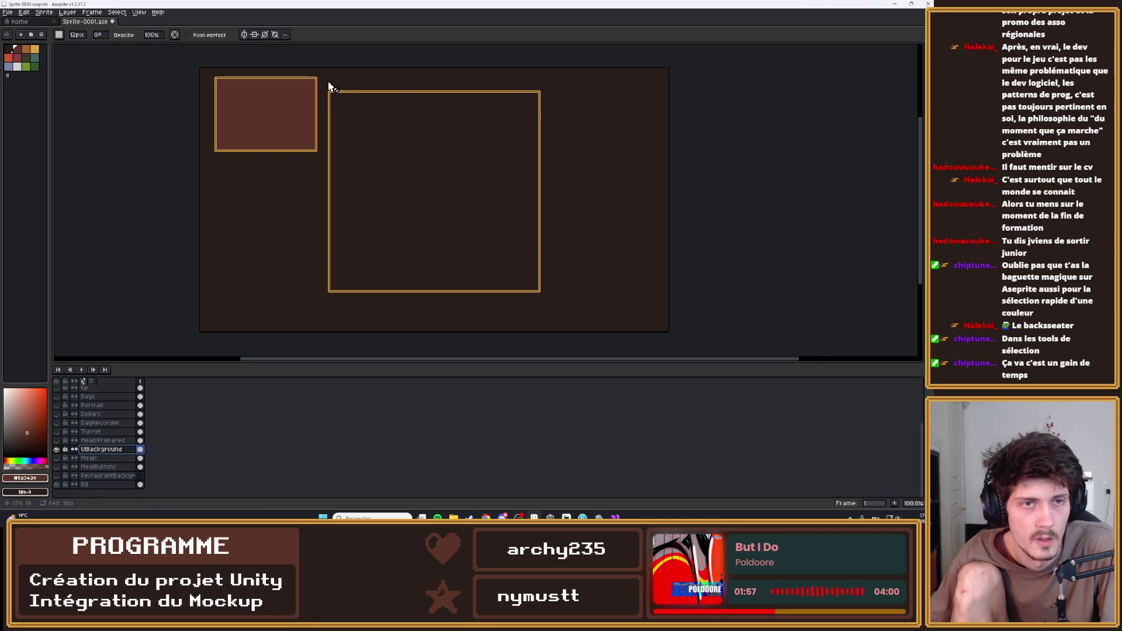
click(57, 450)
click(57, 449)
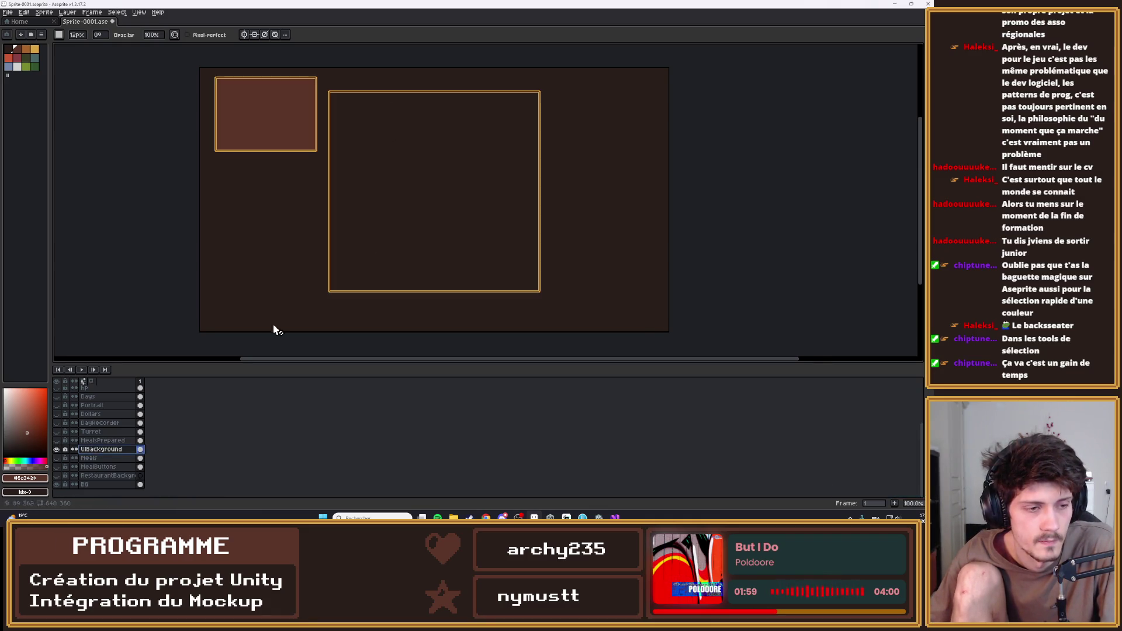
key(m)
mouse_move(557, 314)
mouse_down()
mouse_move(344, 72)
mouse_move(322, 76)
mouse_up()
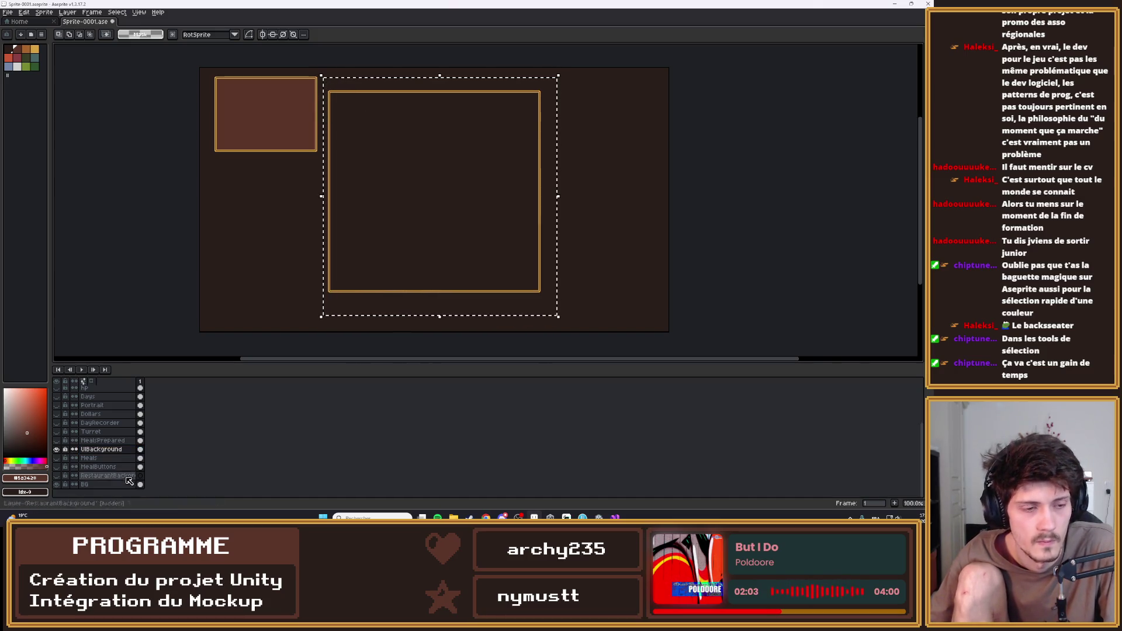
click(57, 485)
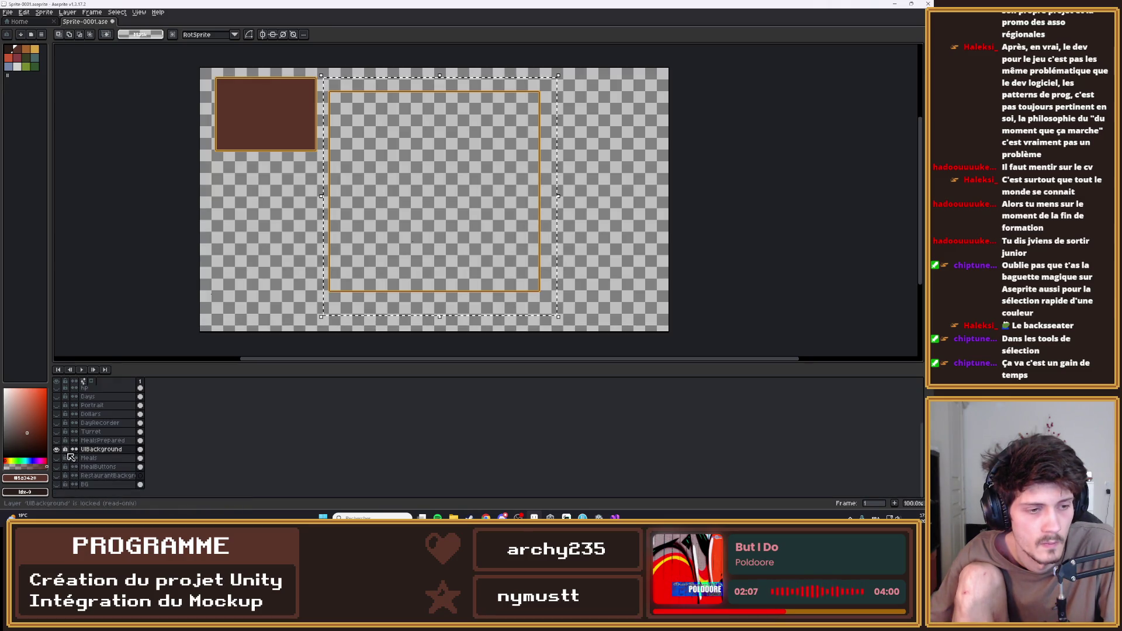
key(Delete)
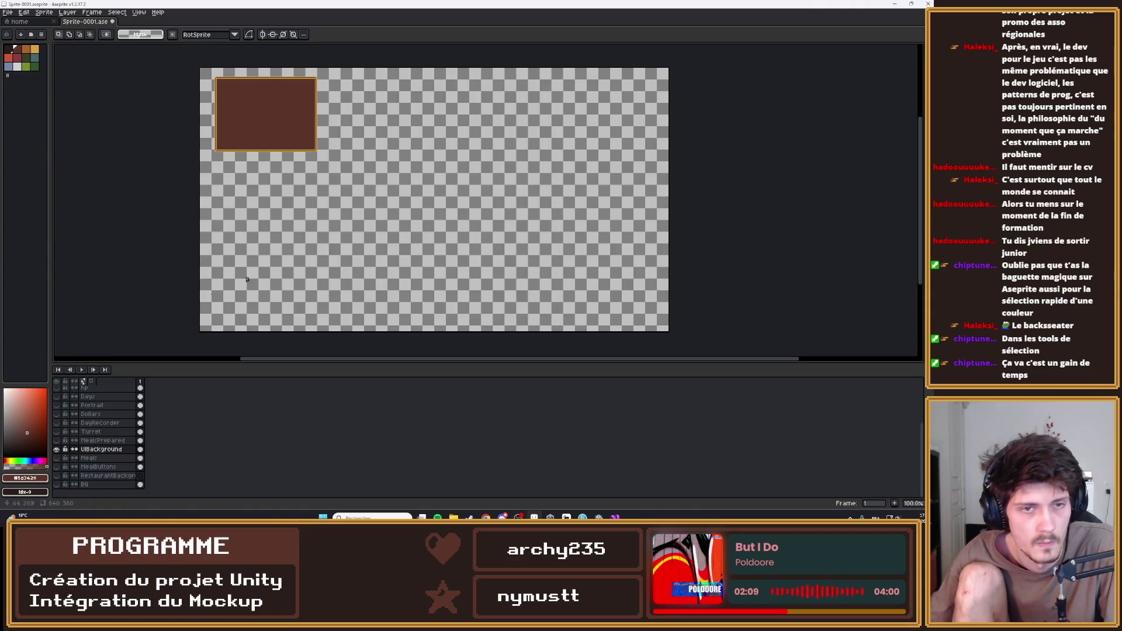
Paste the frame in place on RestaurantBackground, then hide that layer and show UIBackground
click(89, 476)
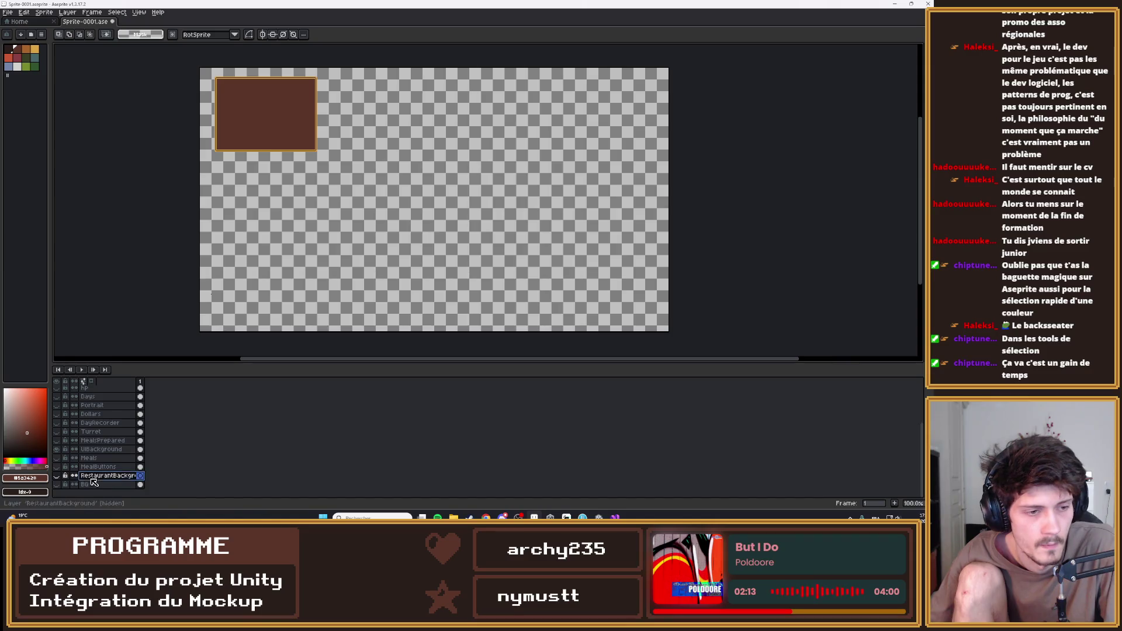
key(ctrl+v)
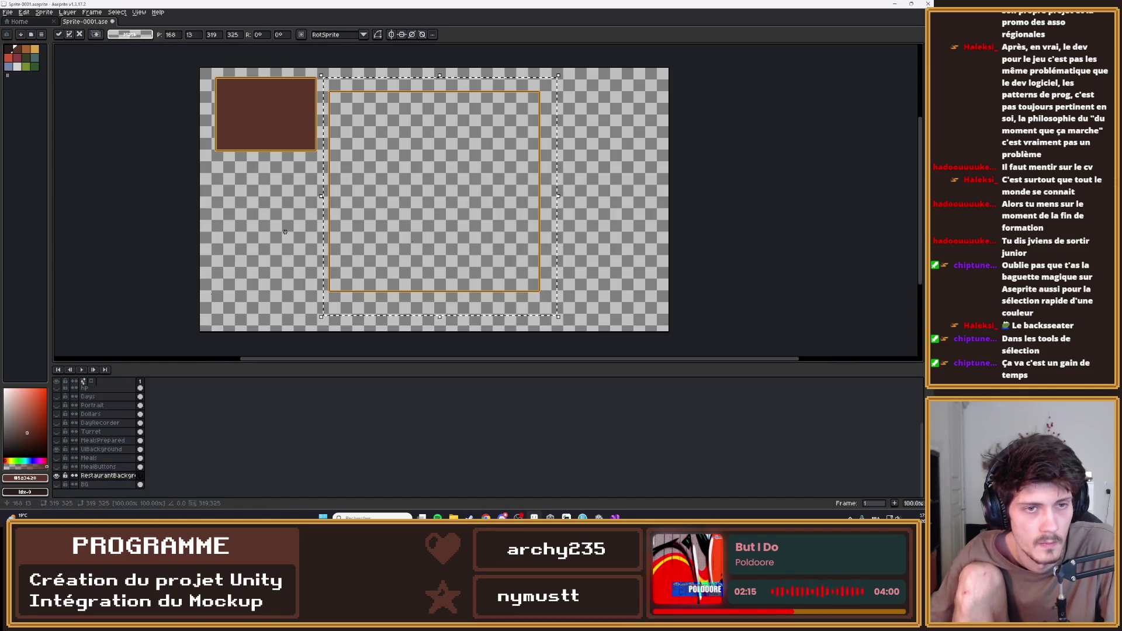
key(Return)
click(109, 477)
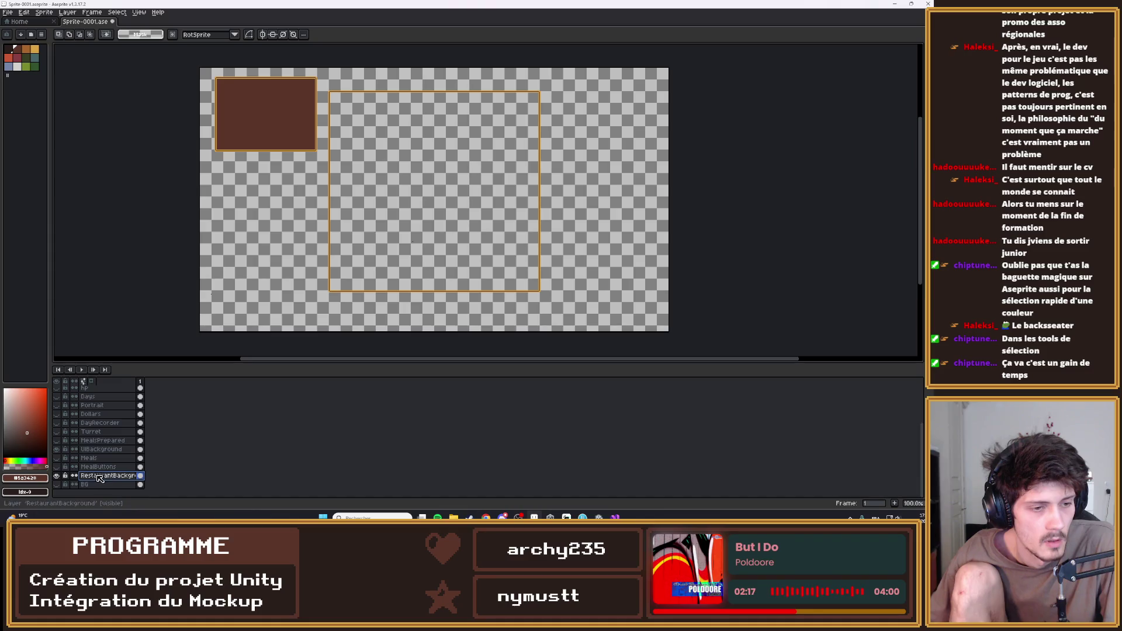
click(57, 476)
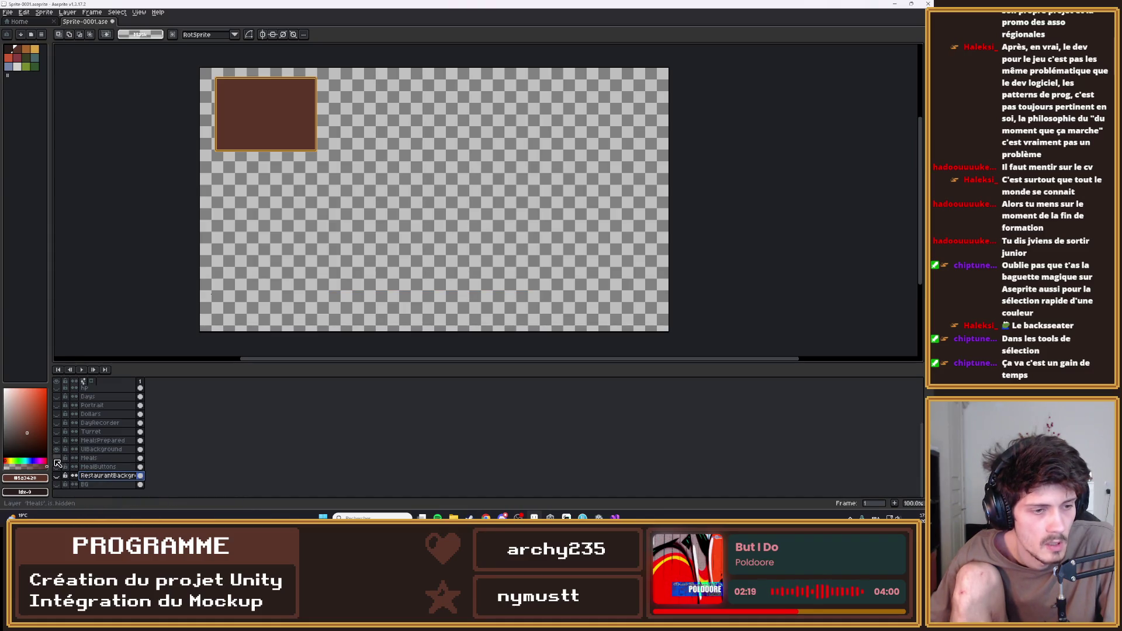
click(56, 449)
Rename the UIBackground layer through Layer Properties, first to 'BG', then to 'BGPortrai'
double_click(93, 449)
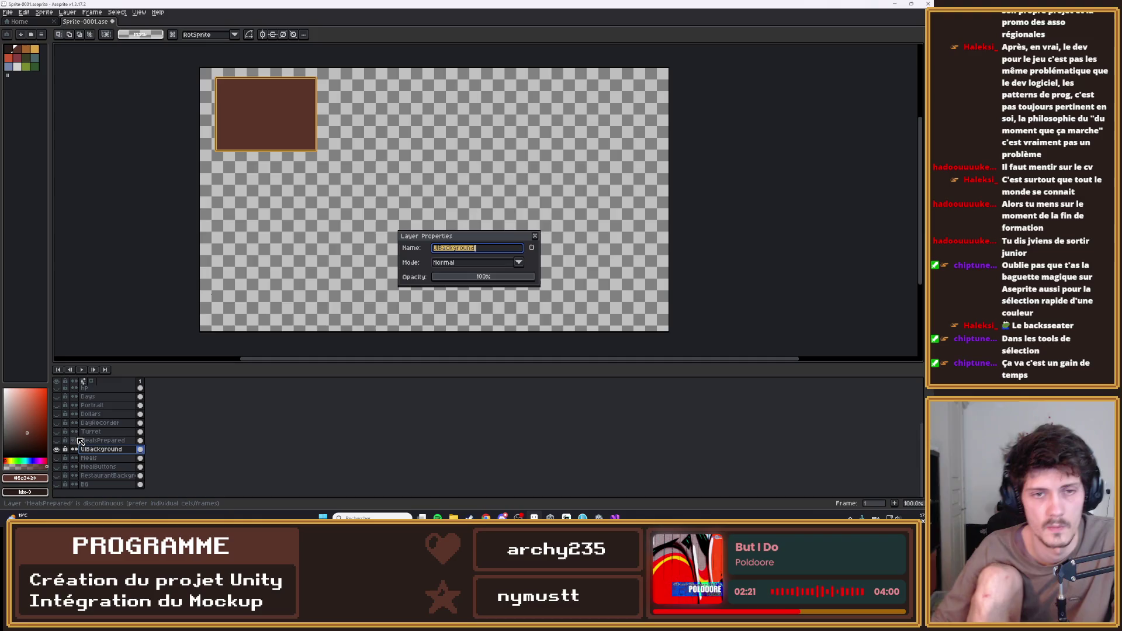
key(BackSpace)
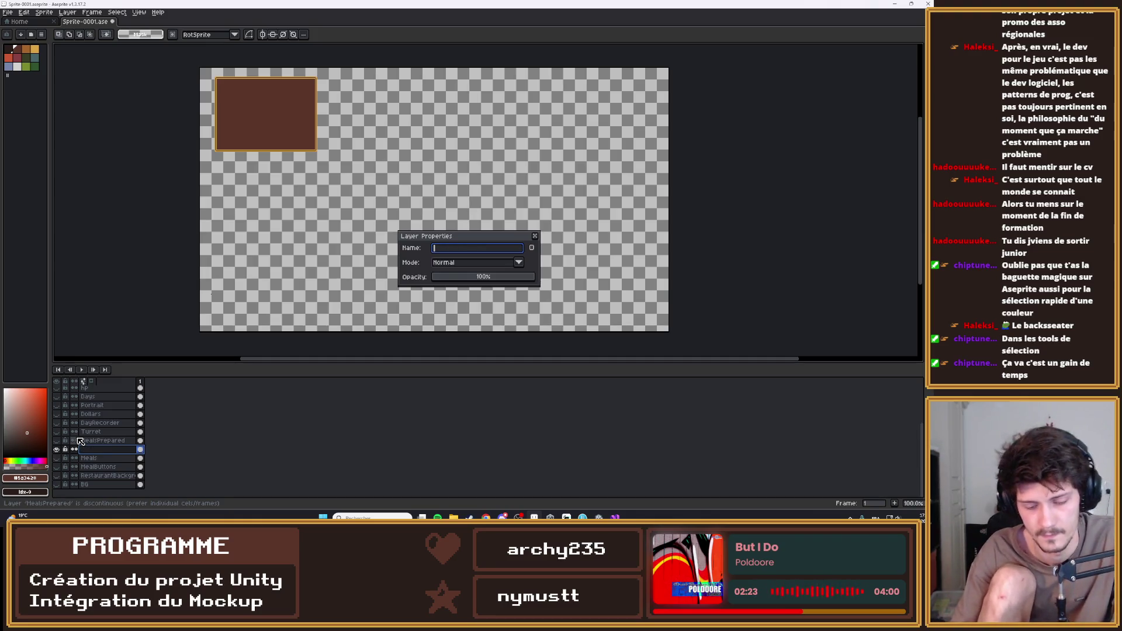
text(BG)
key(Return)
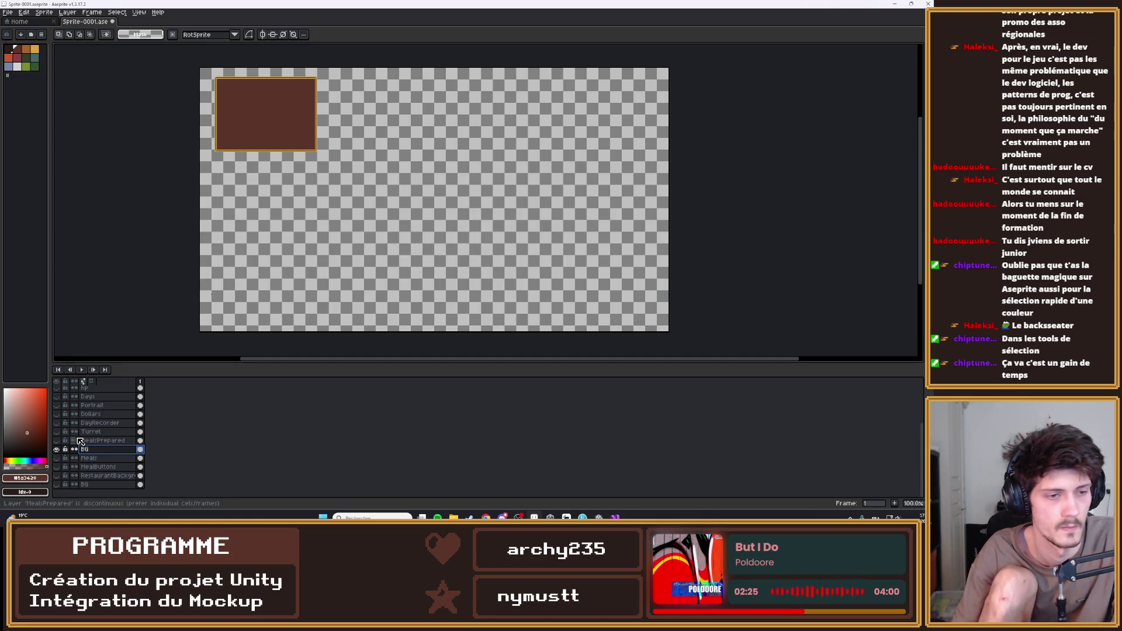
key(shift+p)
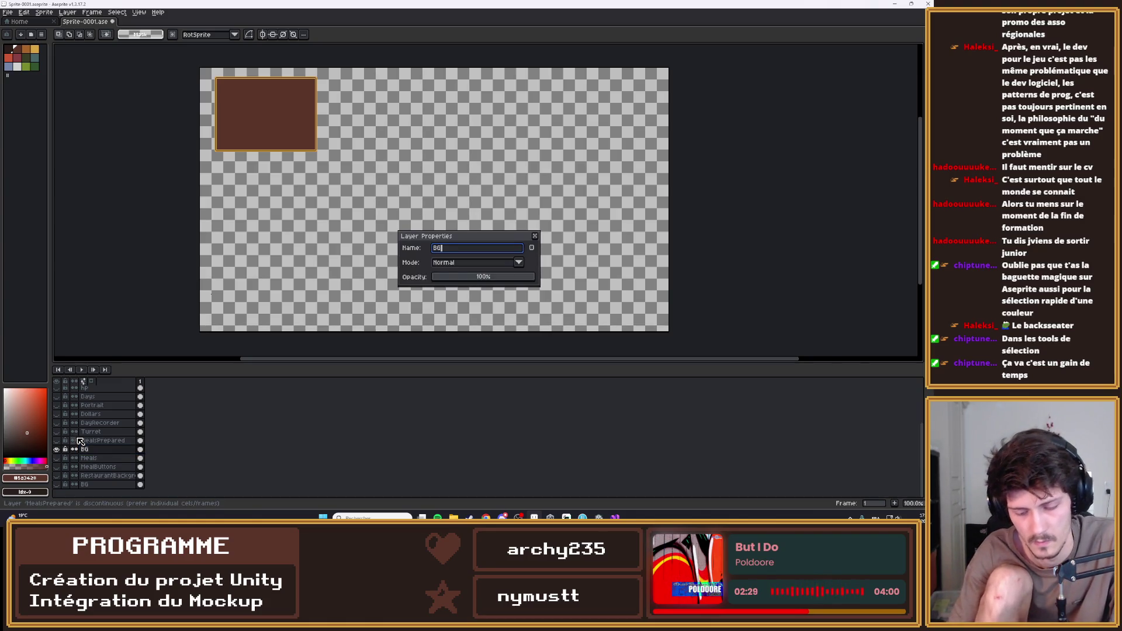
text(Portrai)
key(Return)
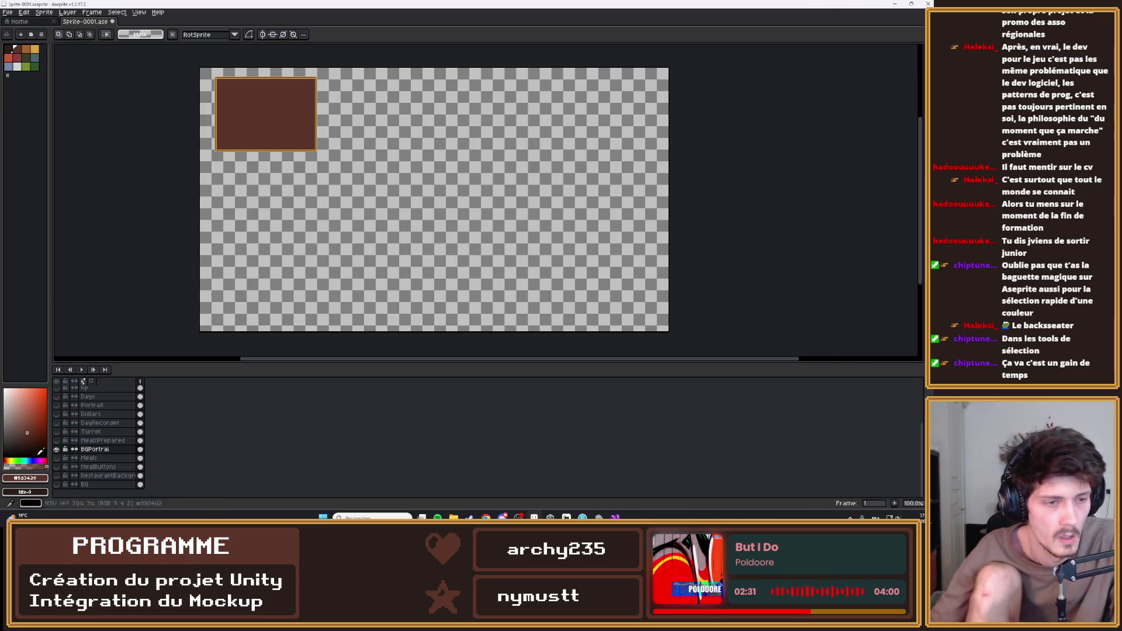
Correct the name to 'BGPortrait' and move the layer up just above Dollars
double_click(111, 451)
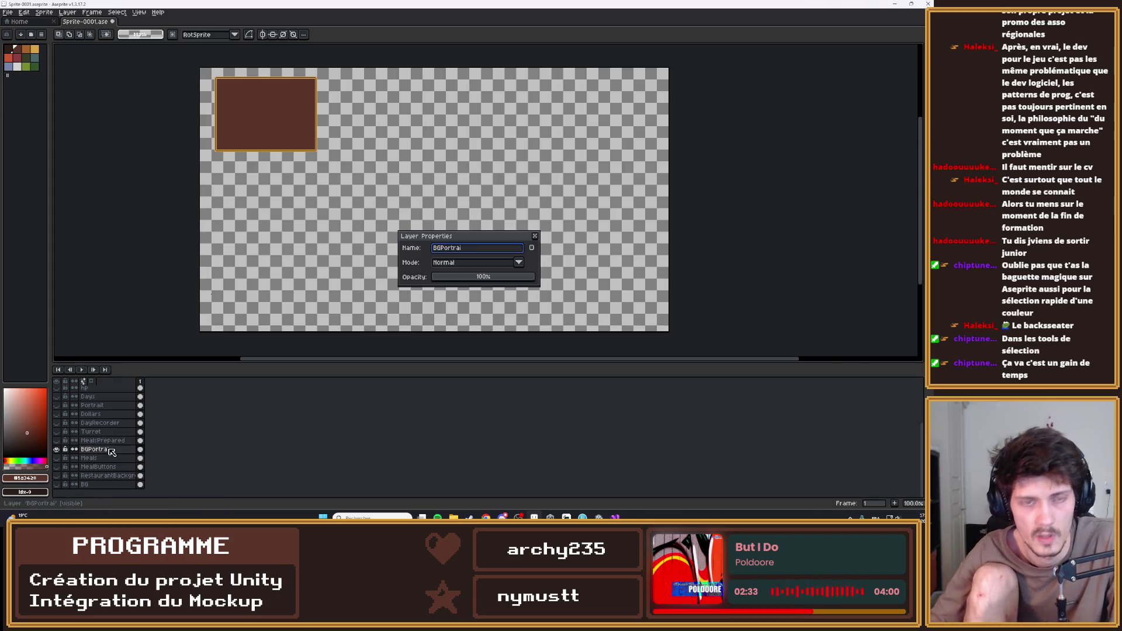
text(t)
key(Return)
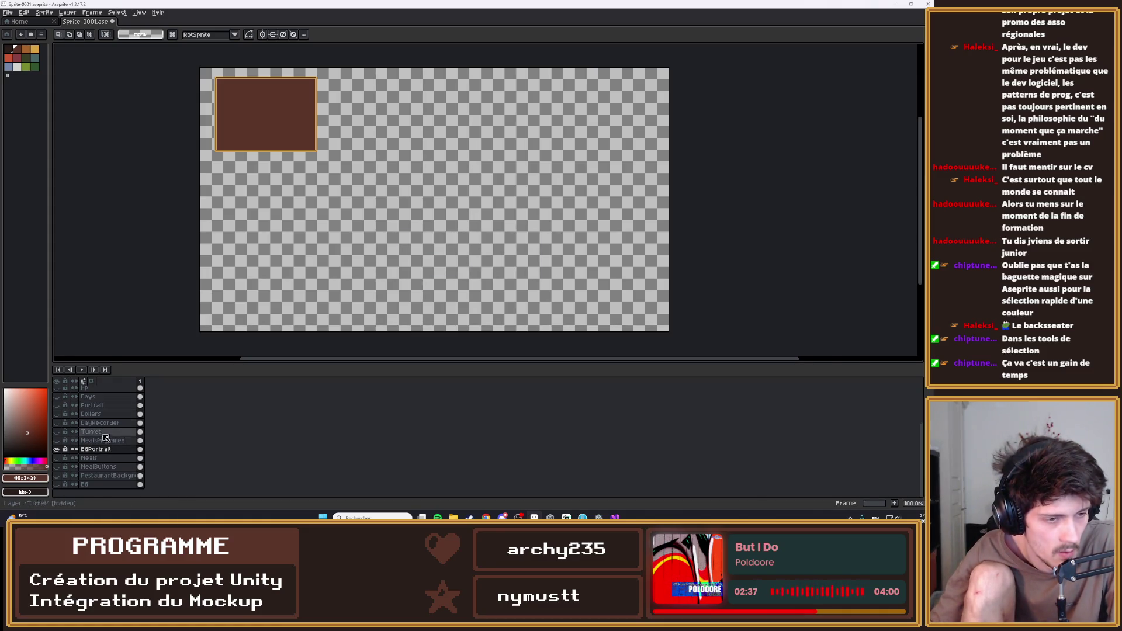
drag(97, 449, 105, 412)
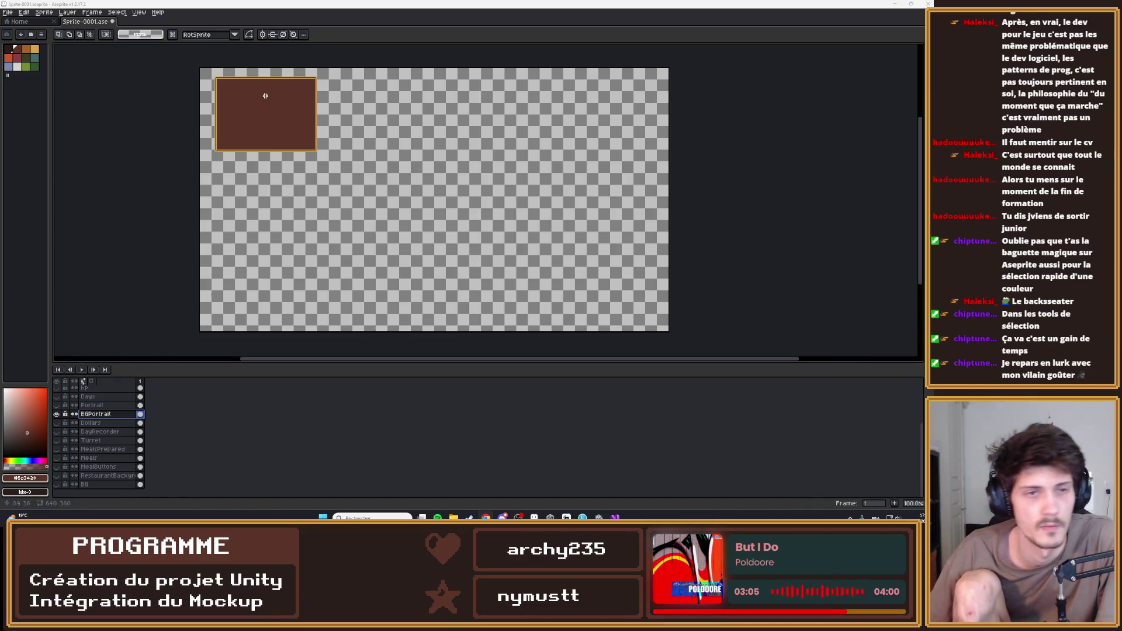
Hide the BGPortrait and BG layers and show RestaurantBackground
click(56, 414)
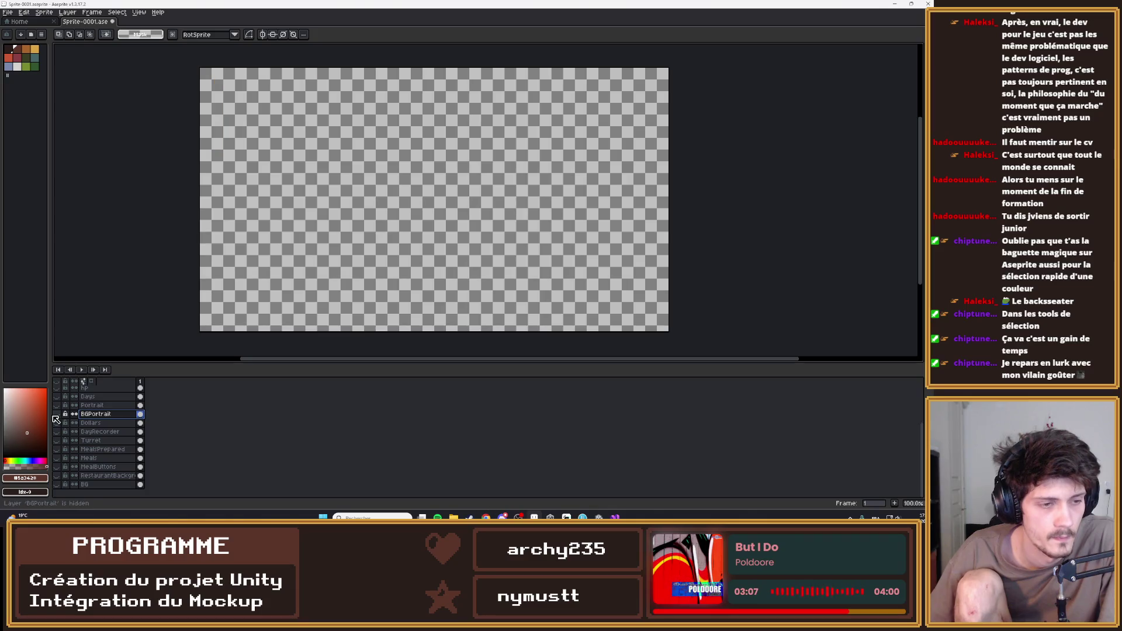
click(56, 414)
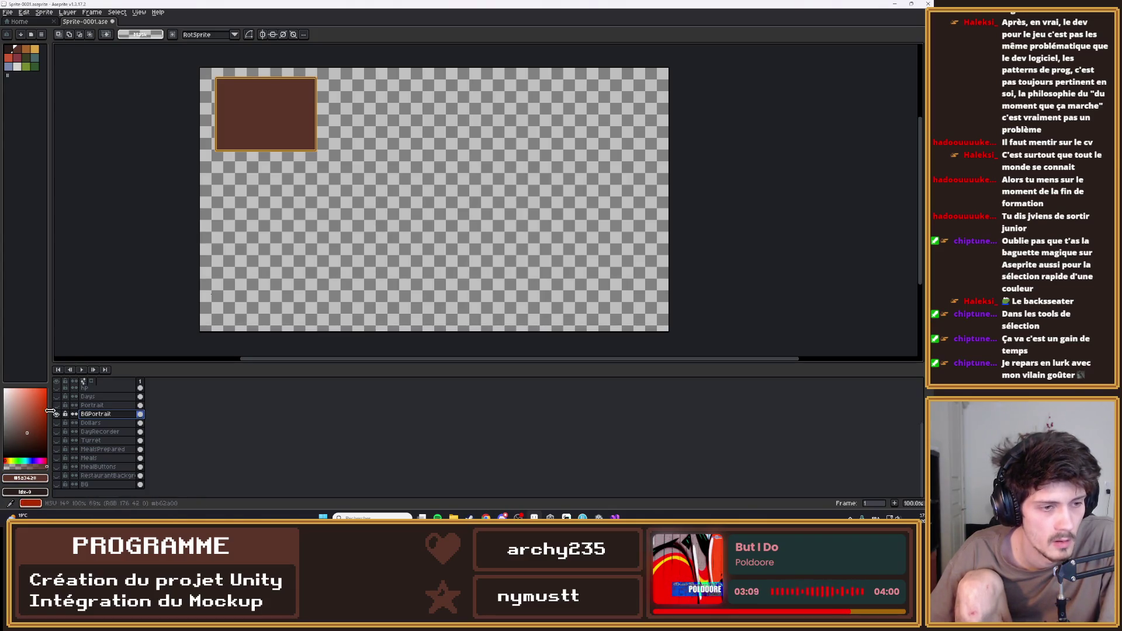
click(56, 414)
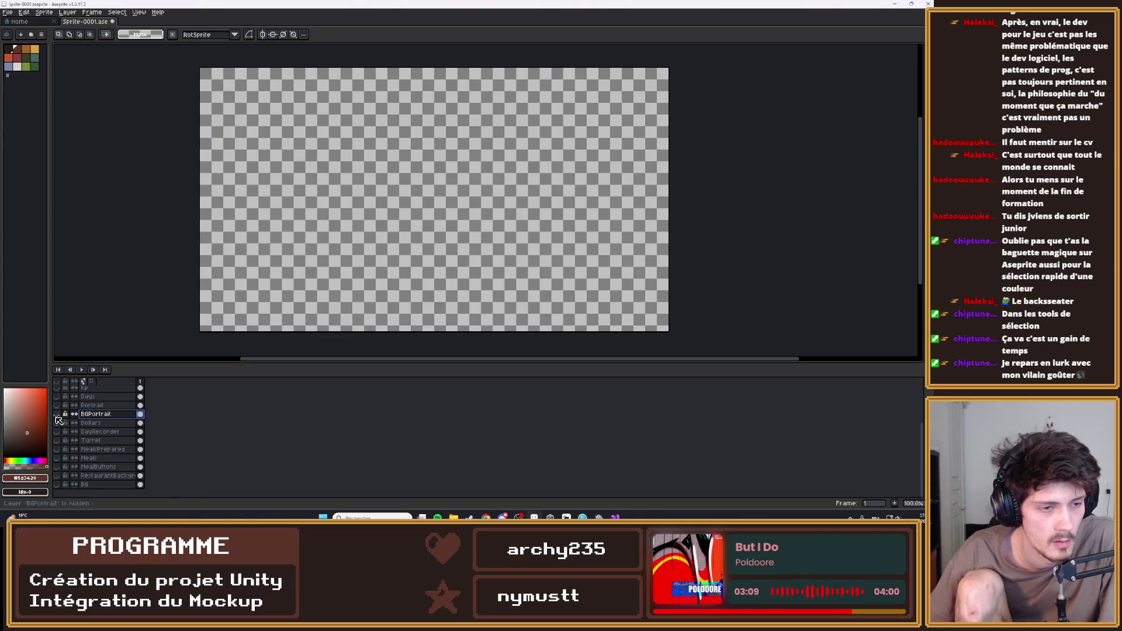
click(57, 484)
click(56, 484)
click(56, 476)
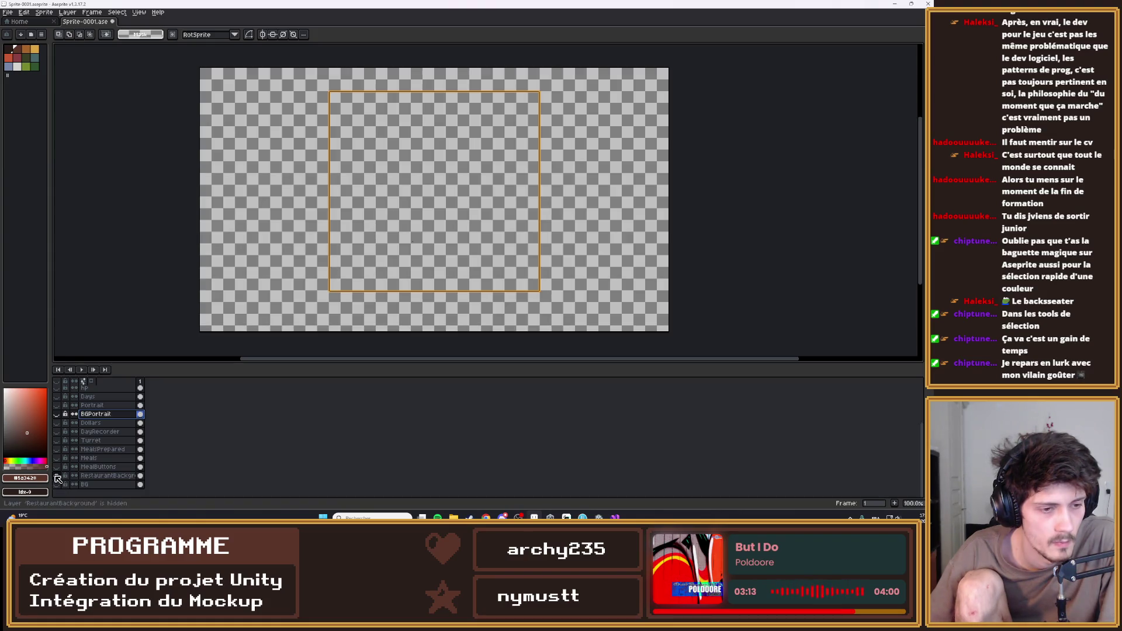
Paint-bucket fill the orange frame's interior on RestaurantBackground with dark brown and save Sprite-0001.aseprite
click(12, 47)
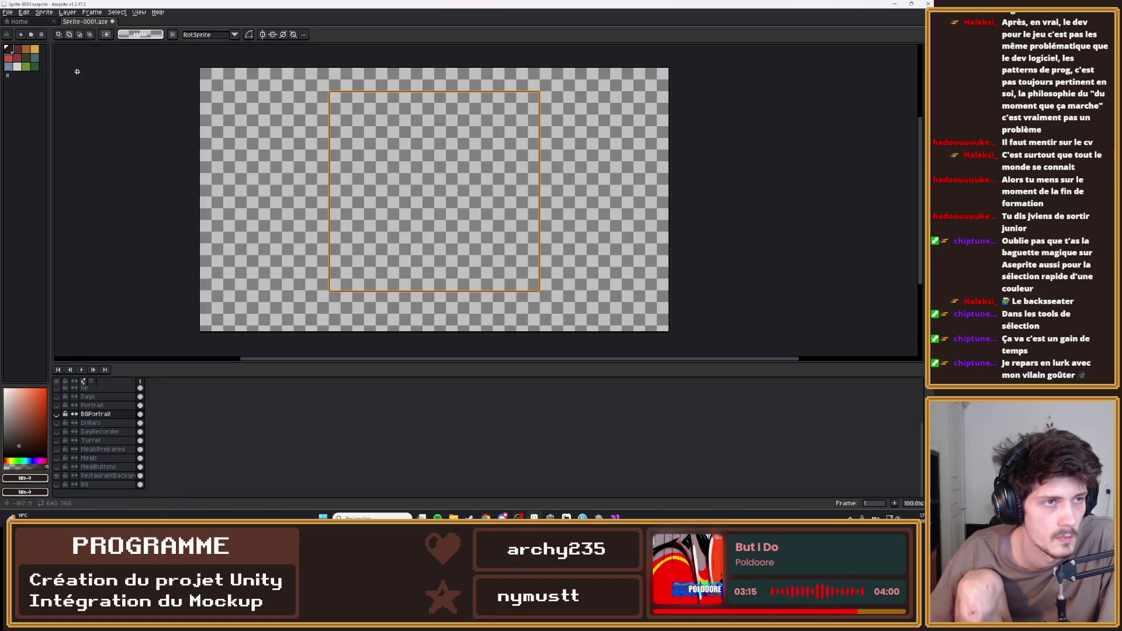
key(g)
click(105, 476)
click(381, 209)
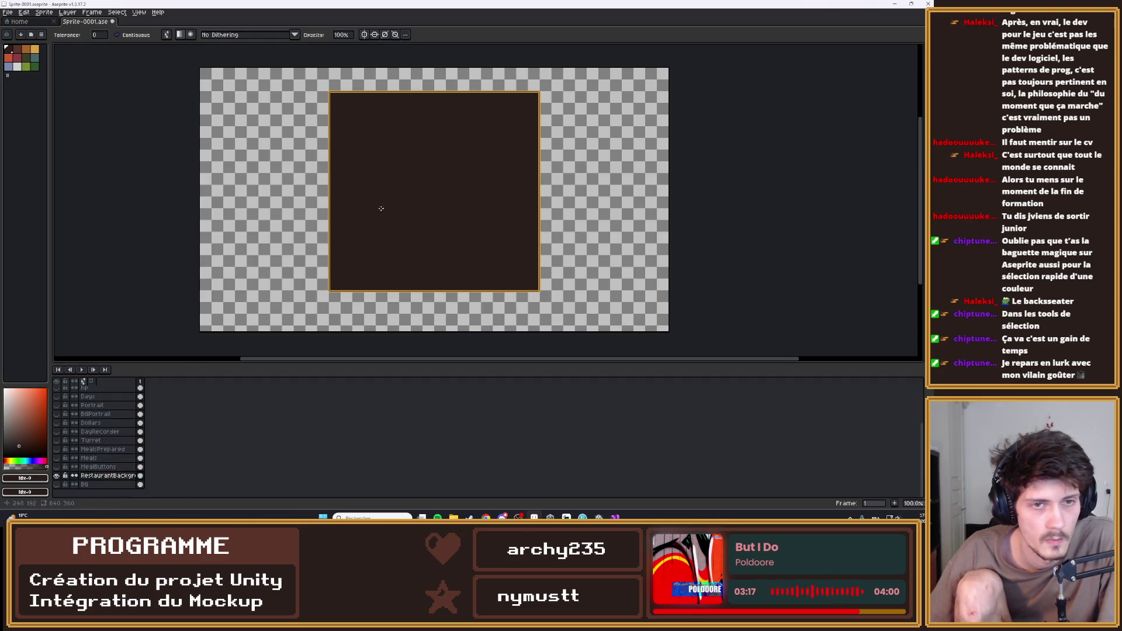
key(ctrl+s)
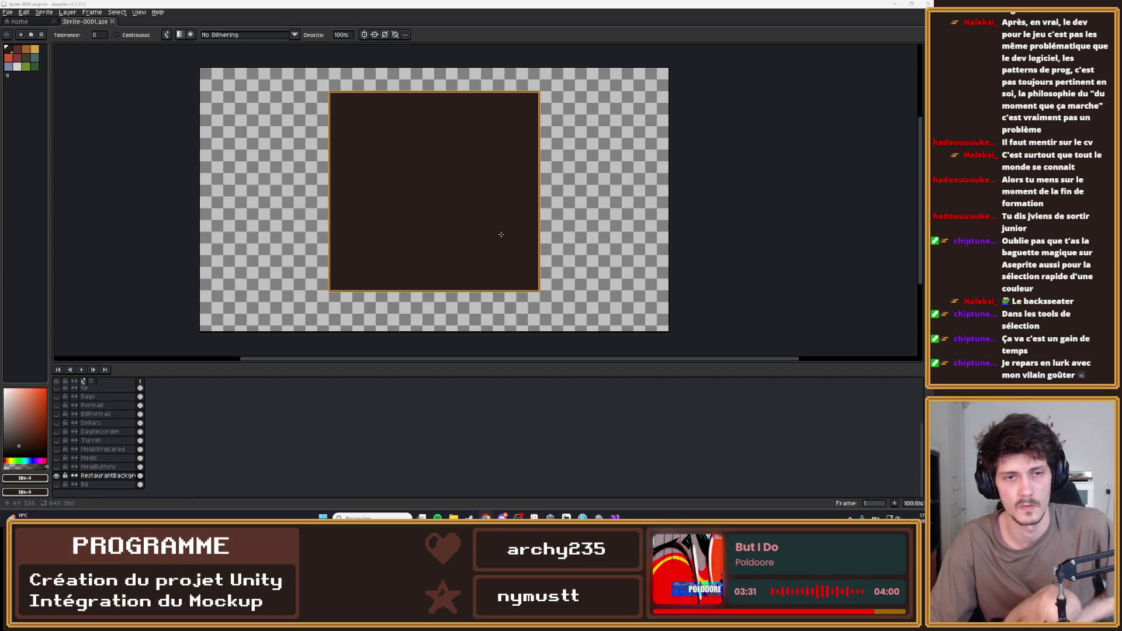
click(910, 4)
Return to the Unity editor and look through the File menu commands
click(386, 222)
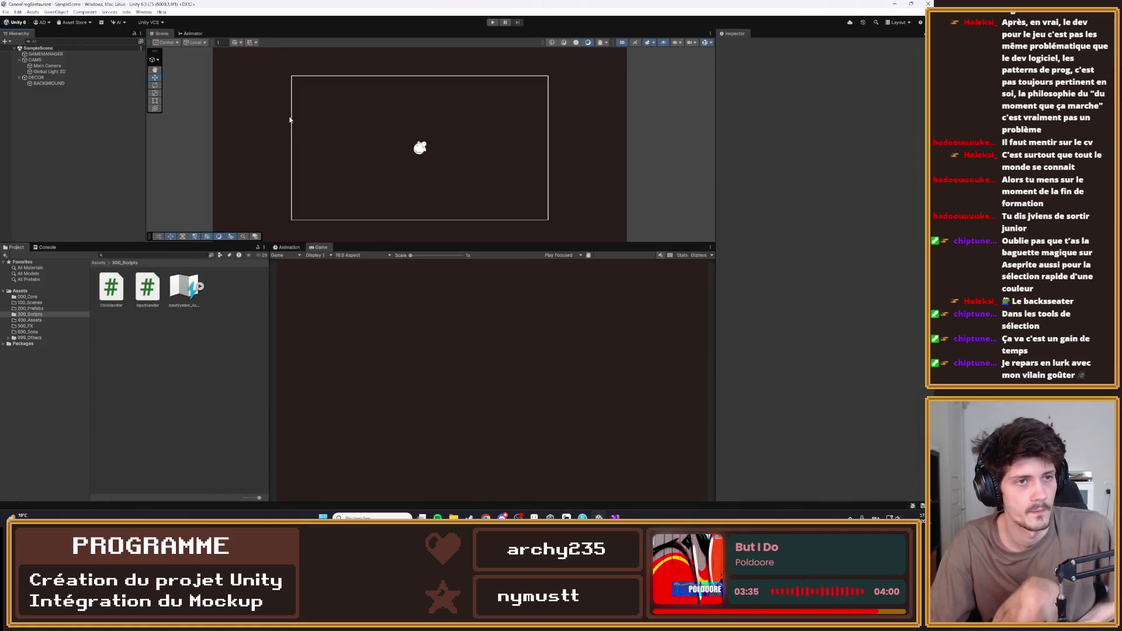
scroll(295, 144, down, 2)
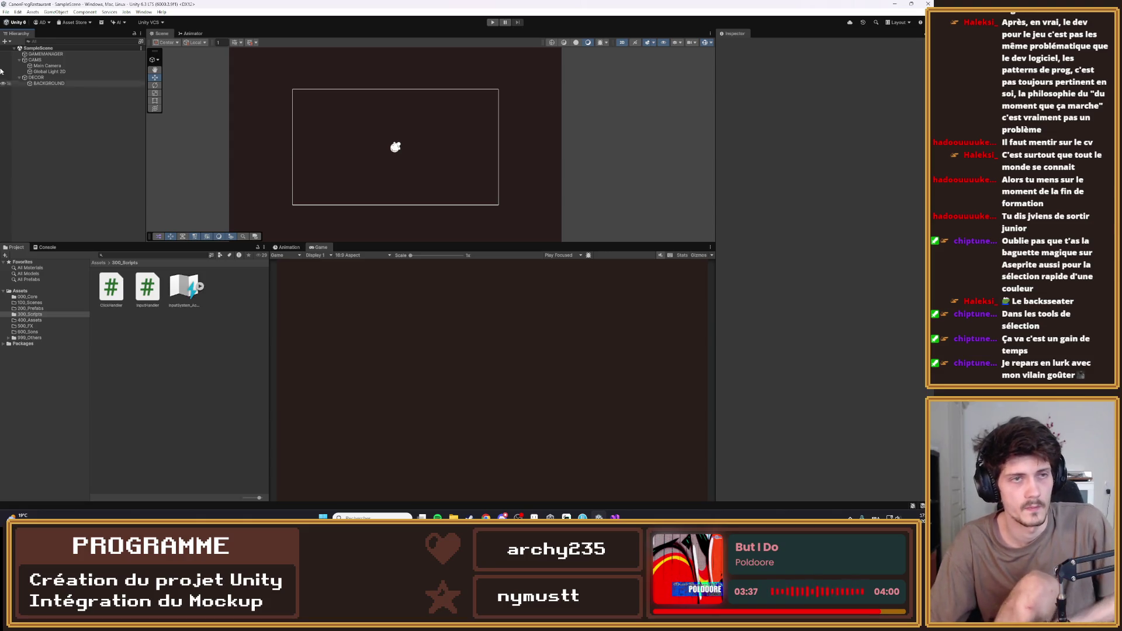
click(6, 11)
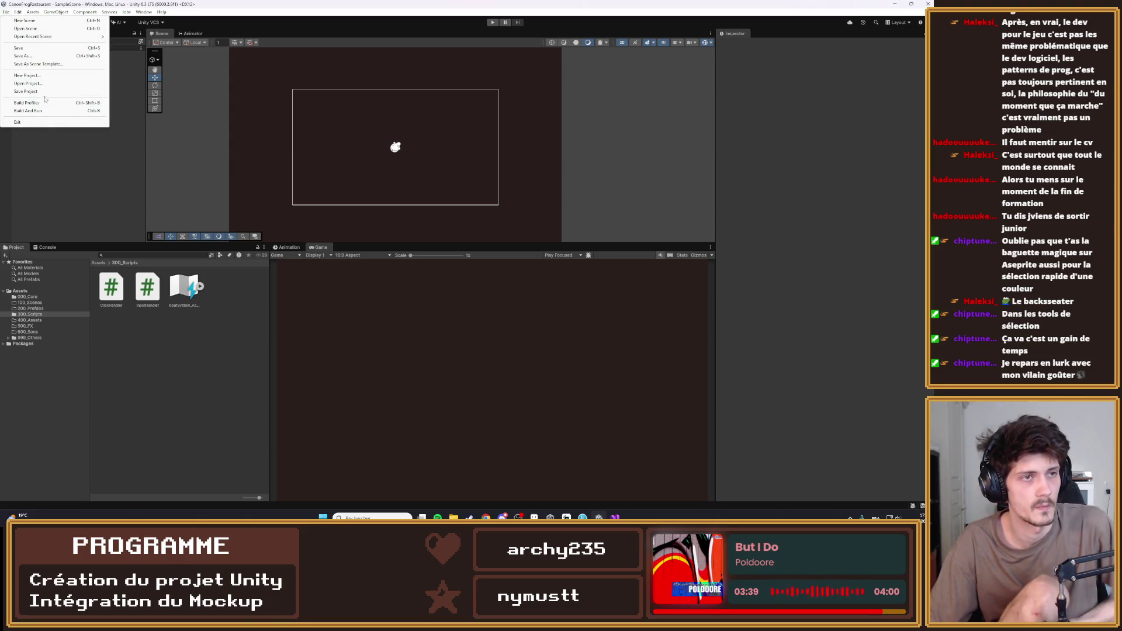
click(13, 28)
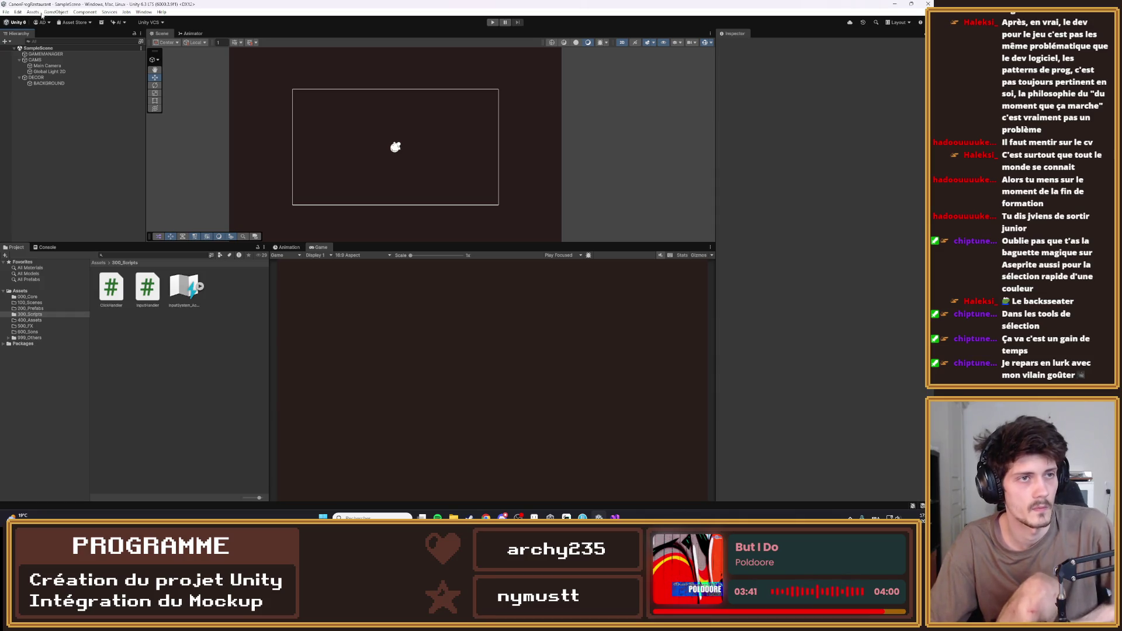
click(6, 12)
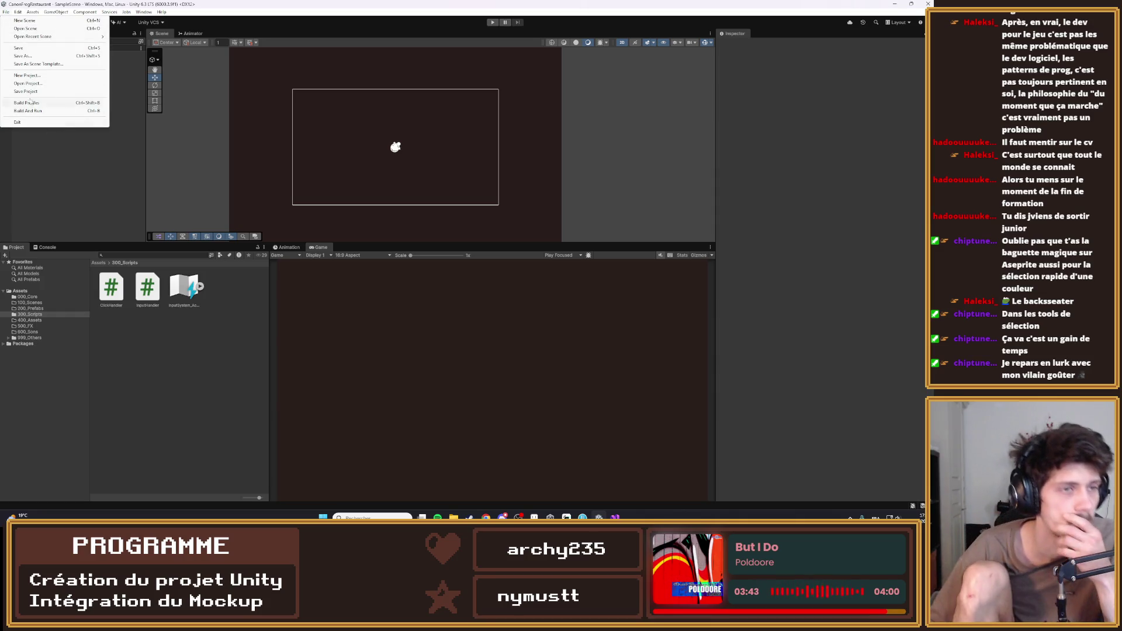
click(800, 196)
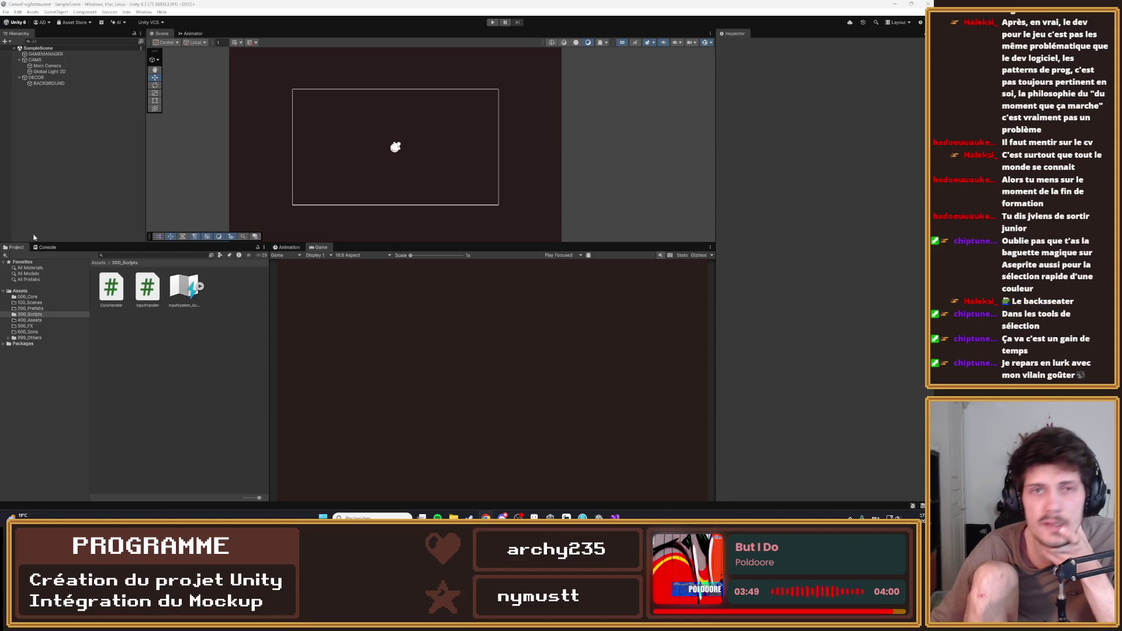
Browse the Edit menu, restore the Unity window to a smaller size, and reopen File
click(5, 12)
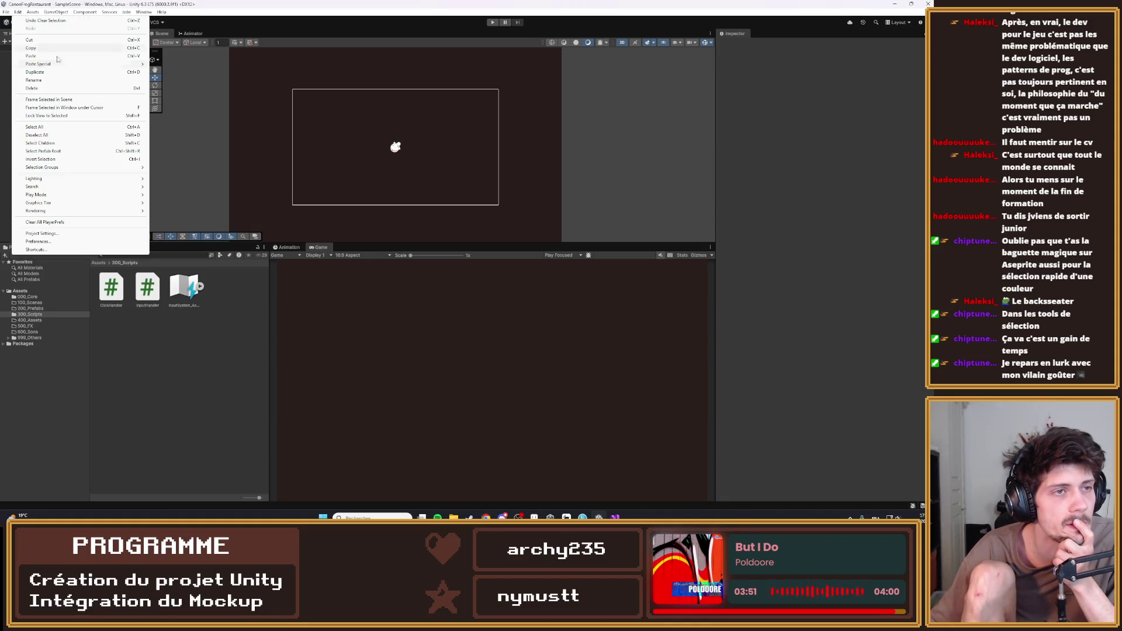
click(1, 124)
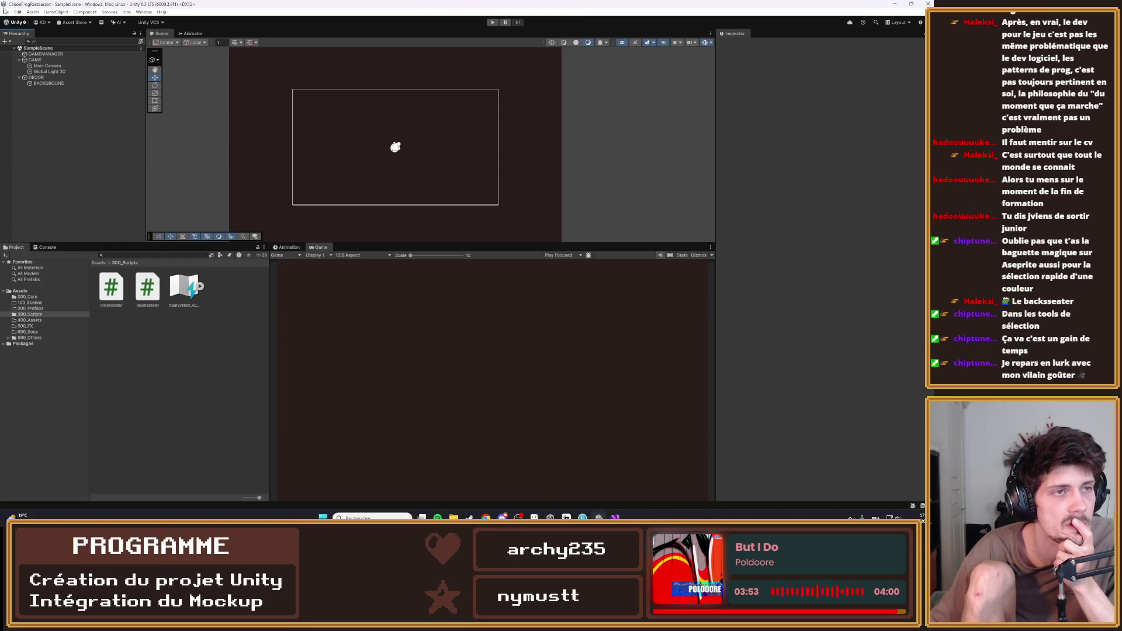
mouse_move(35, 4)
mouse_down()
mouse_move(38, 24)
mouse_move(86, 25)
mouse_move(109, 3)
mouse_up()
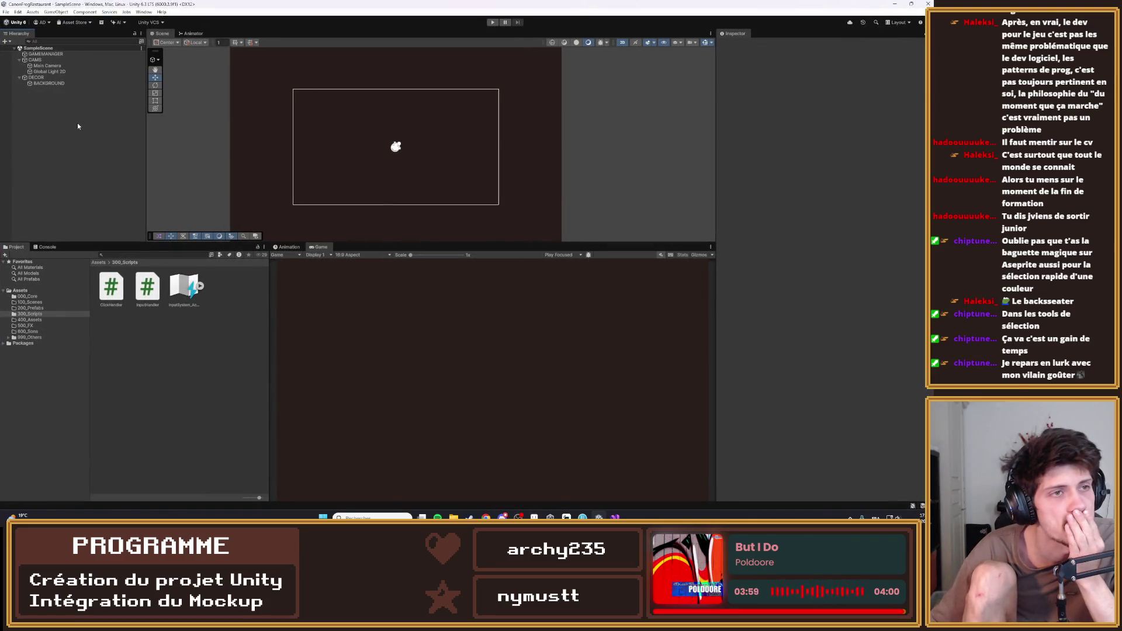
click(6, 12)
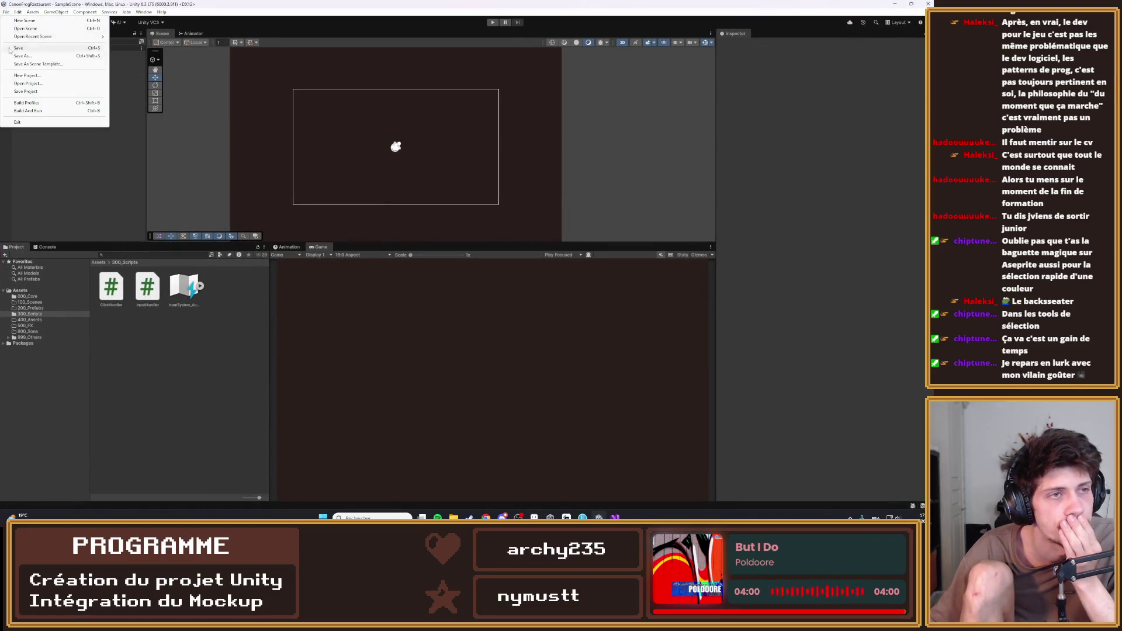
Open Build Profiles and select Windows as the build platform
click(28, 102)
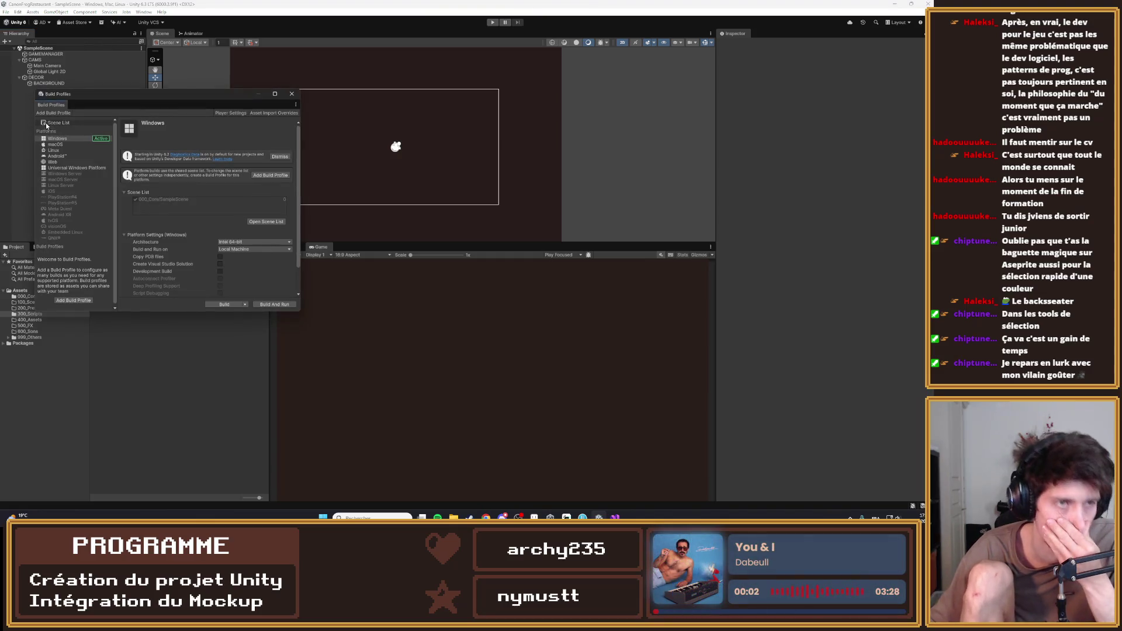
click(58, 139)
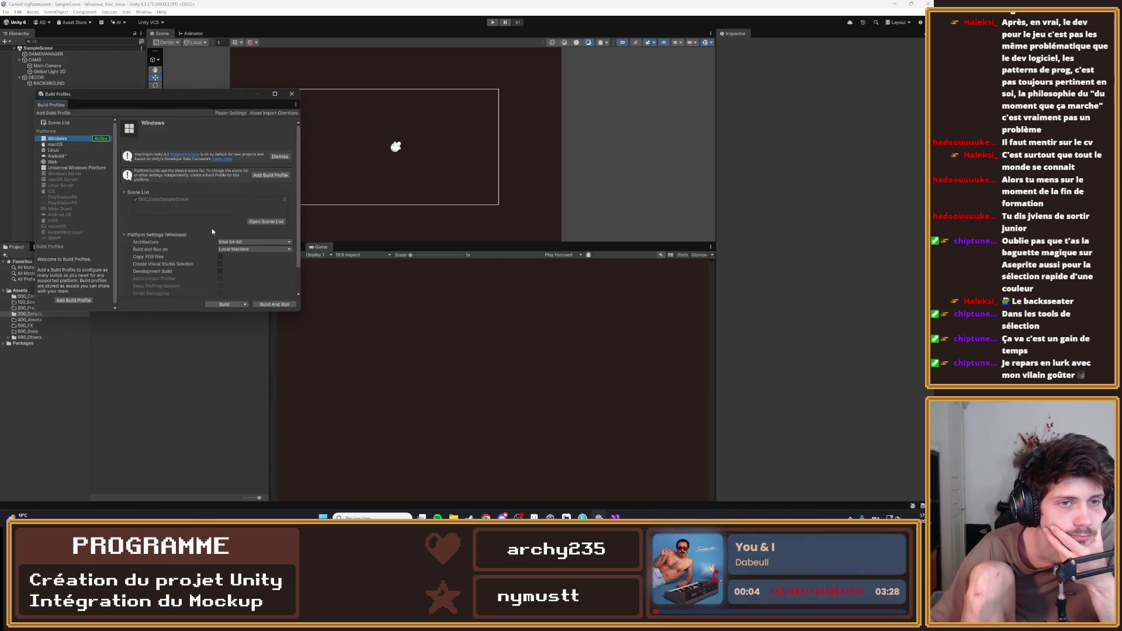
scroll(215, 272, down, 2)
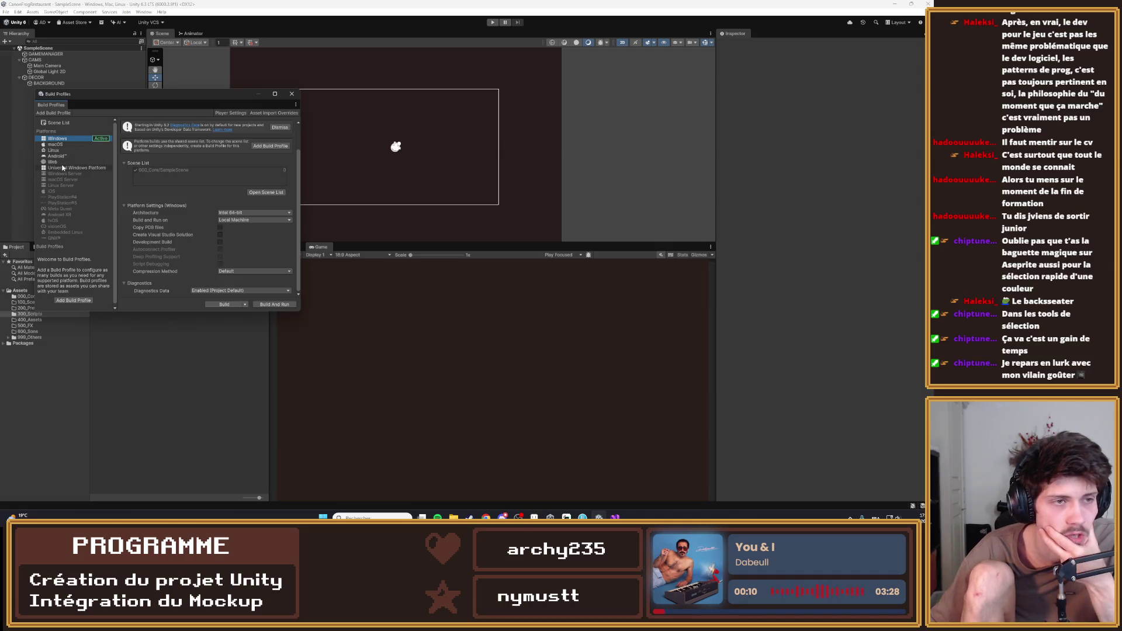
Choose a Fullscreen Mode under Player Settings' Resolution and Presentation, then close both windows
click(223, 111)
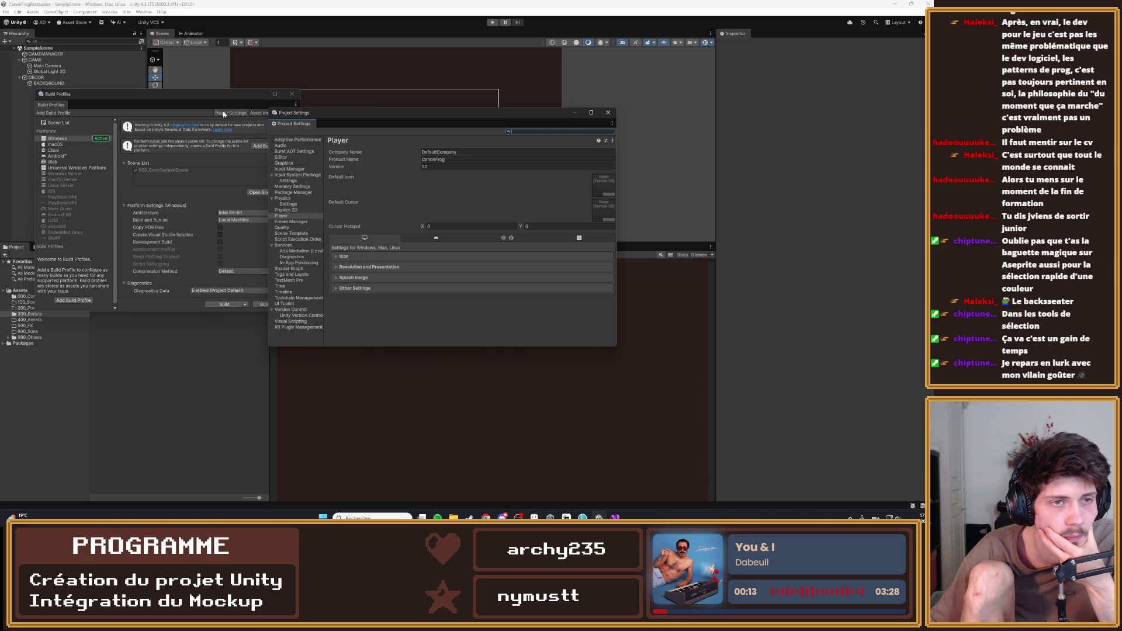
click(342, 268)
scroll(474, 246, down, 2)
click(471, 243)
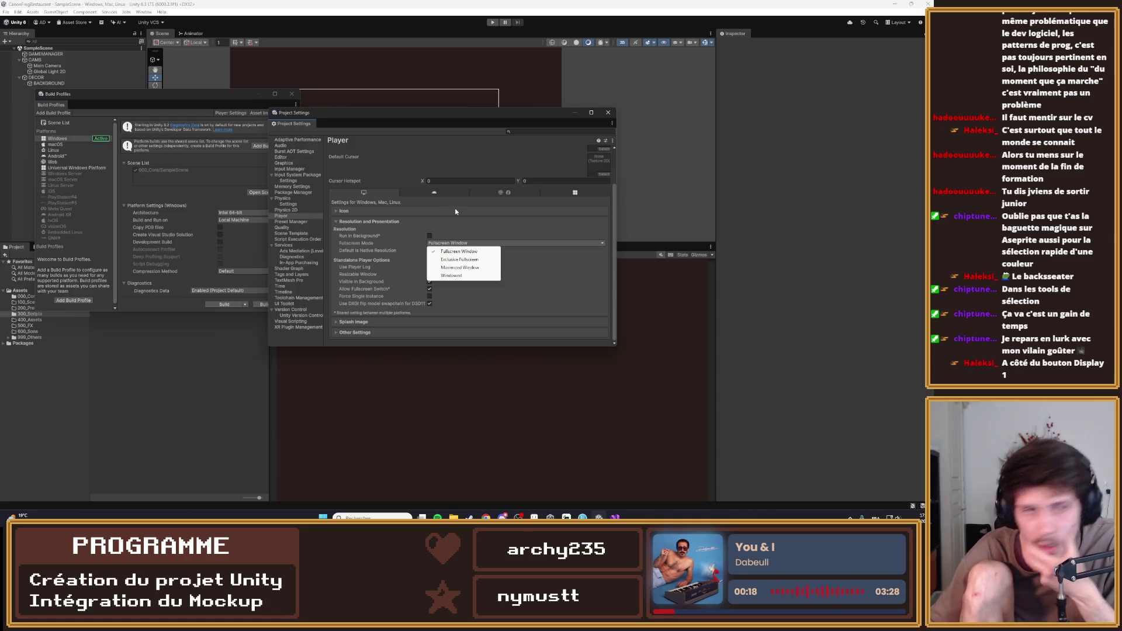
click(452, 276)
click(608, 112)
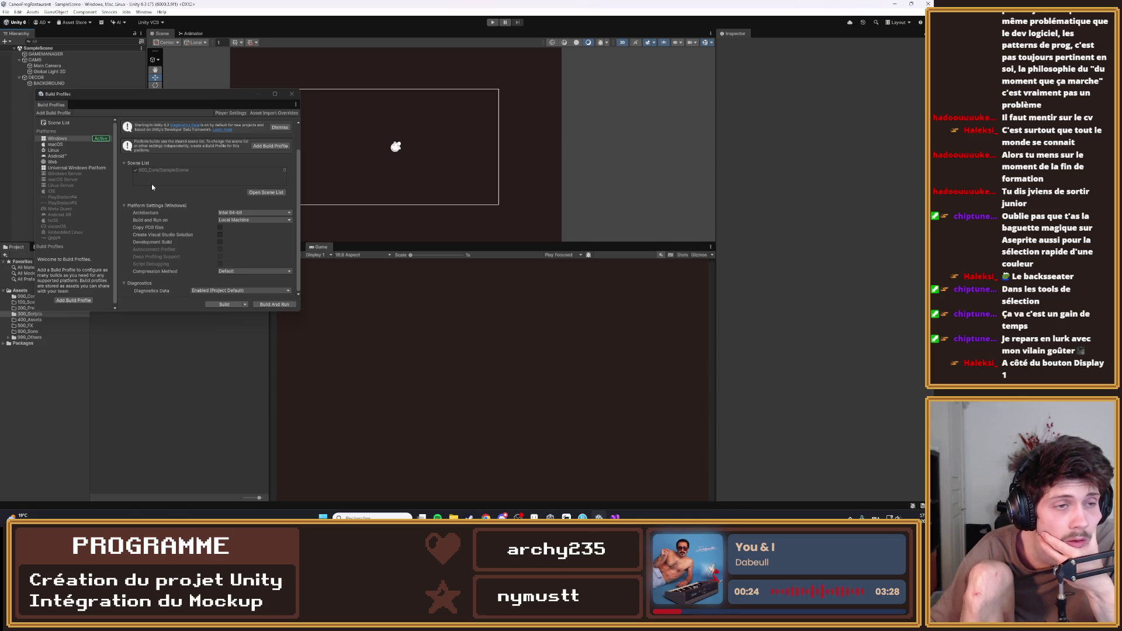
click(292, 93)
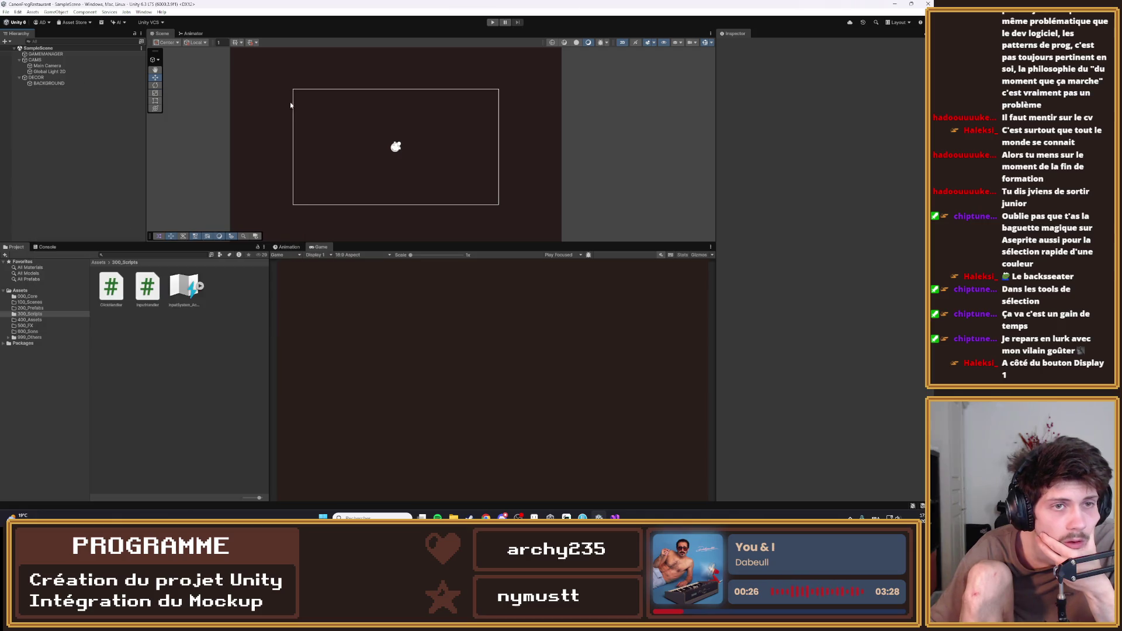
Set the Game view resolution to 640x360 and briefly maximize it before restoring the layout
click(363, 255)
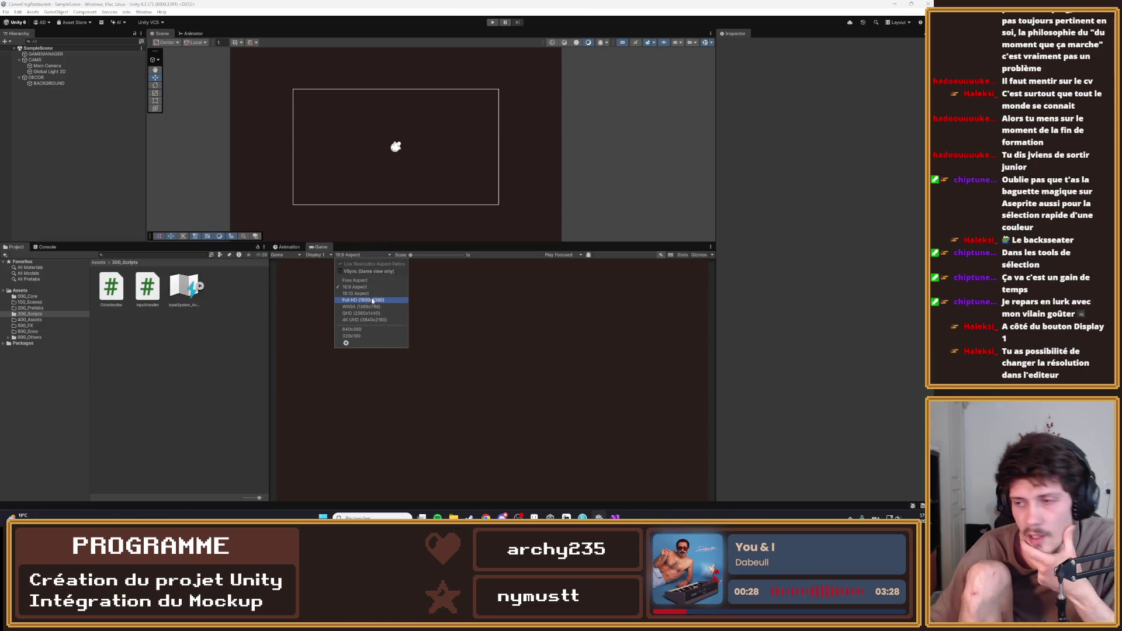
click(367, 329)
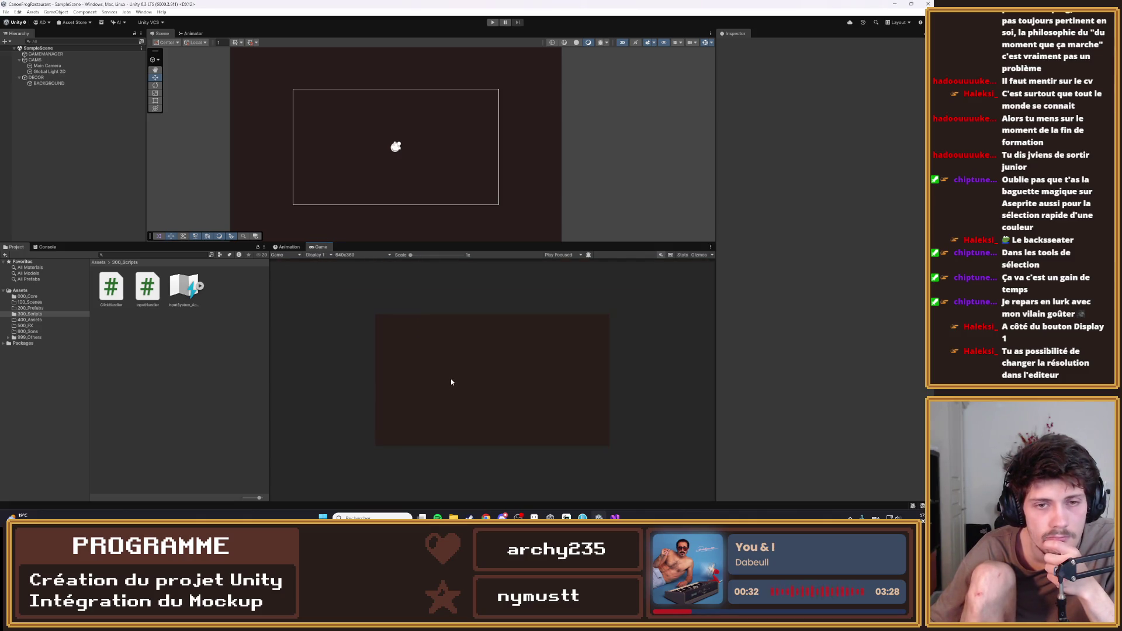
double_click(313, 247)
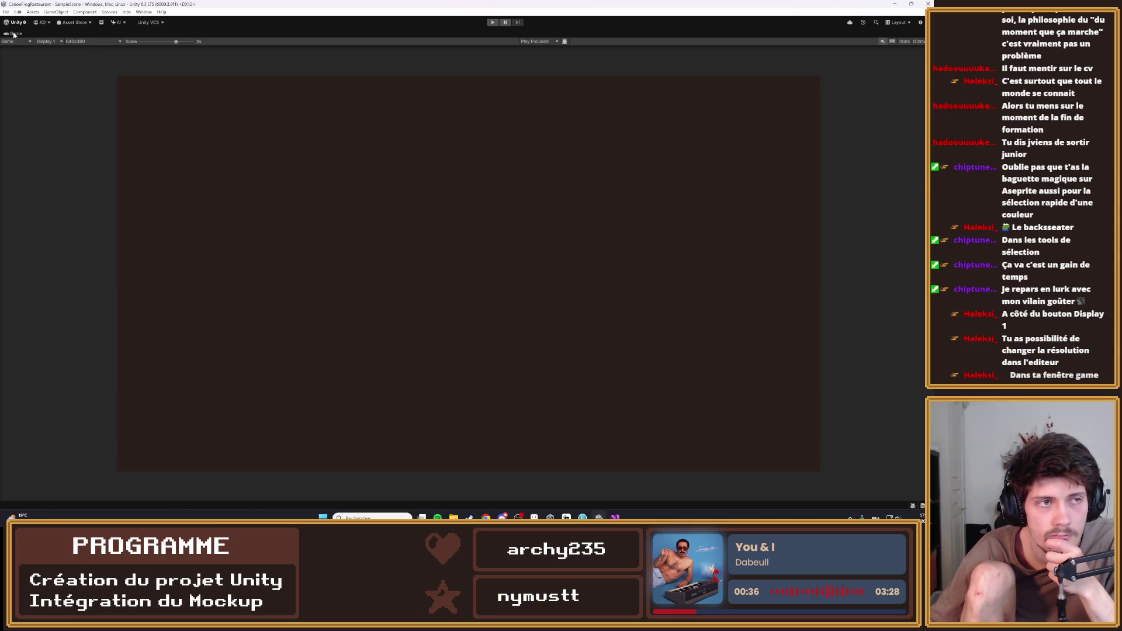
double_click(13, 33)
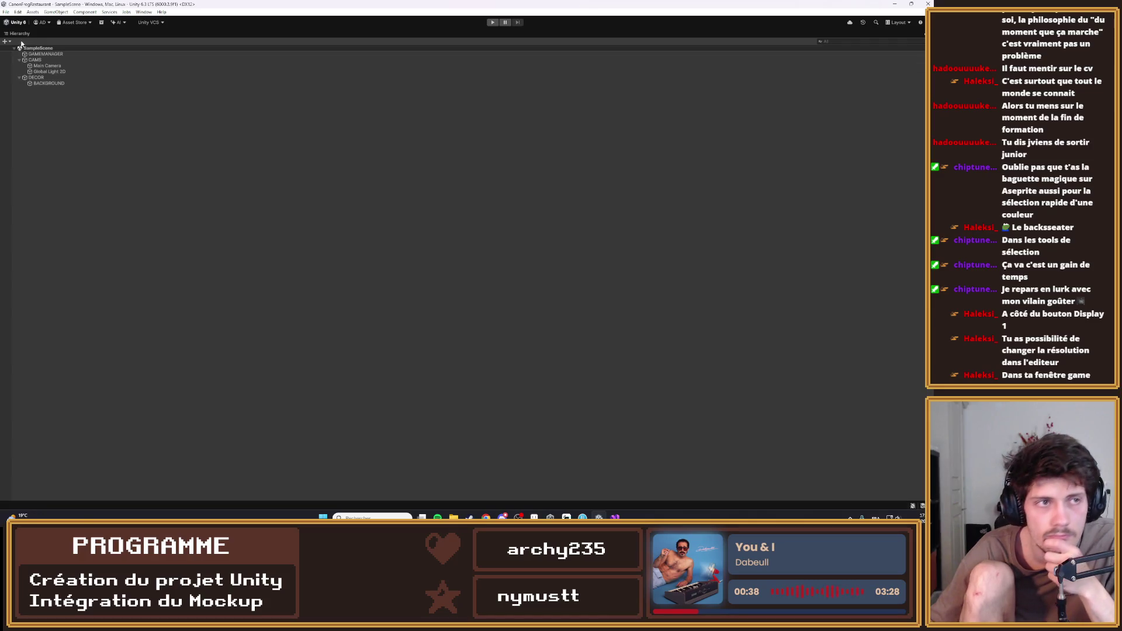
key(shift+space)
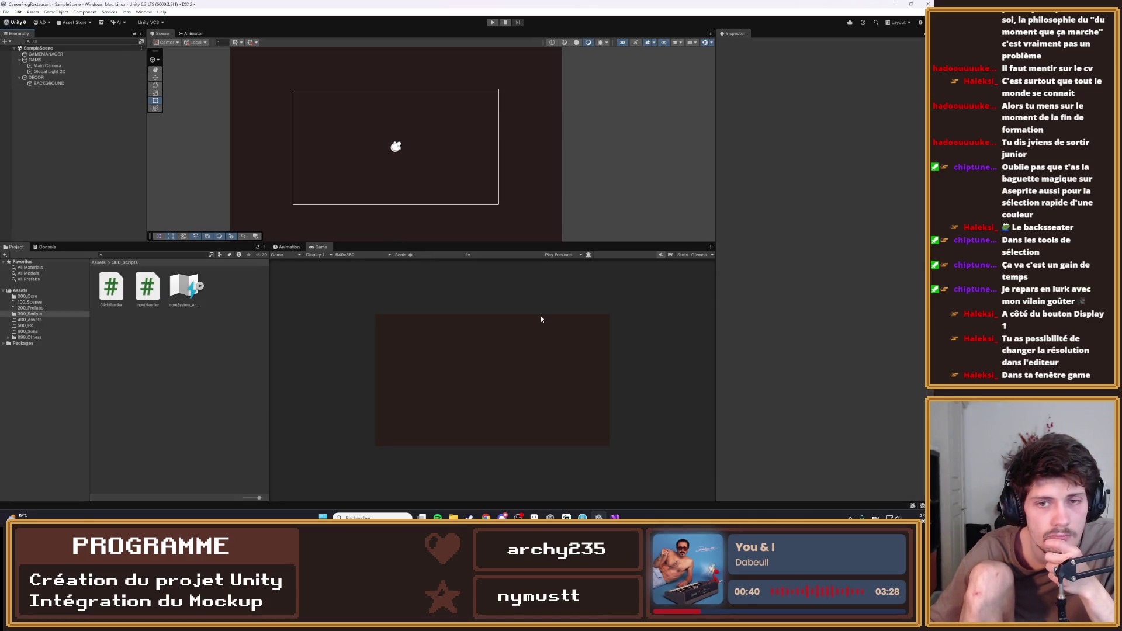
scroll(515, 401, up, 2)
Compare the Game view at 320x180 and 640x360, settling on 640x360
click(331, 256)
click(350, 255)
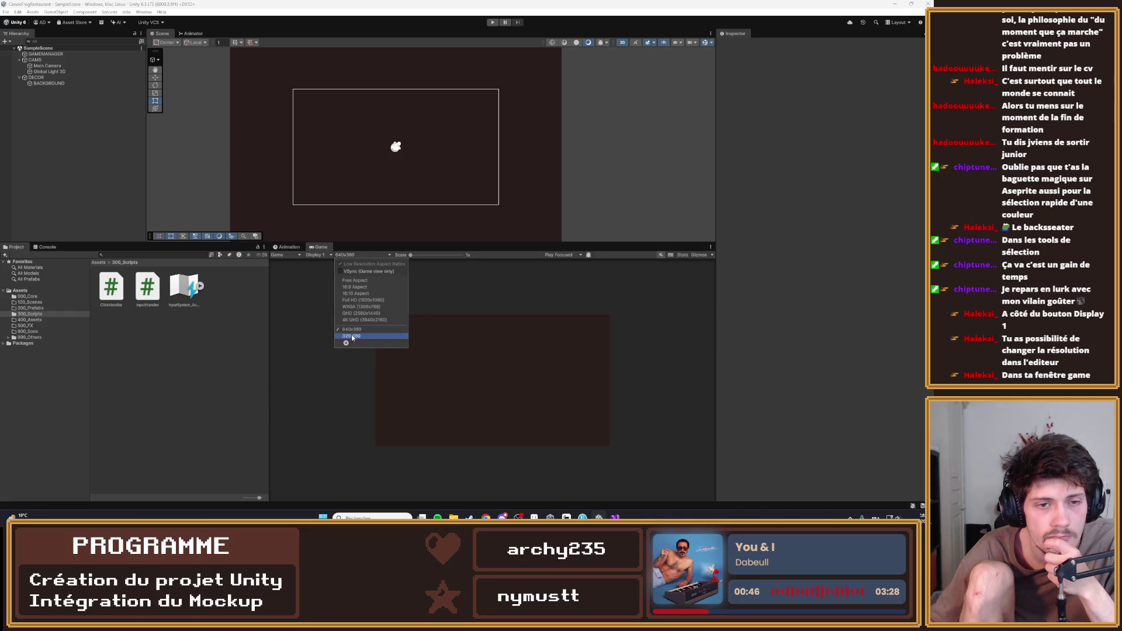
click(352, 336)
click(358, 255)
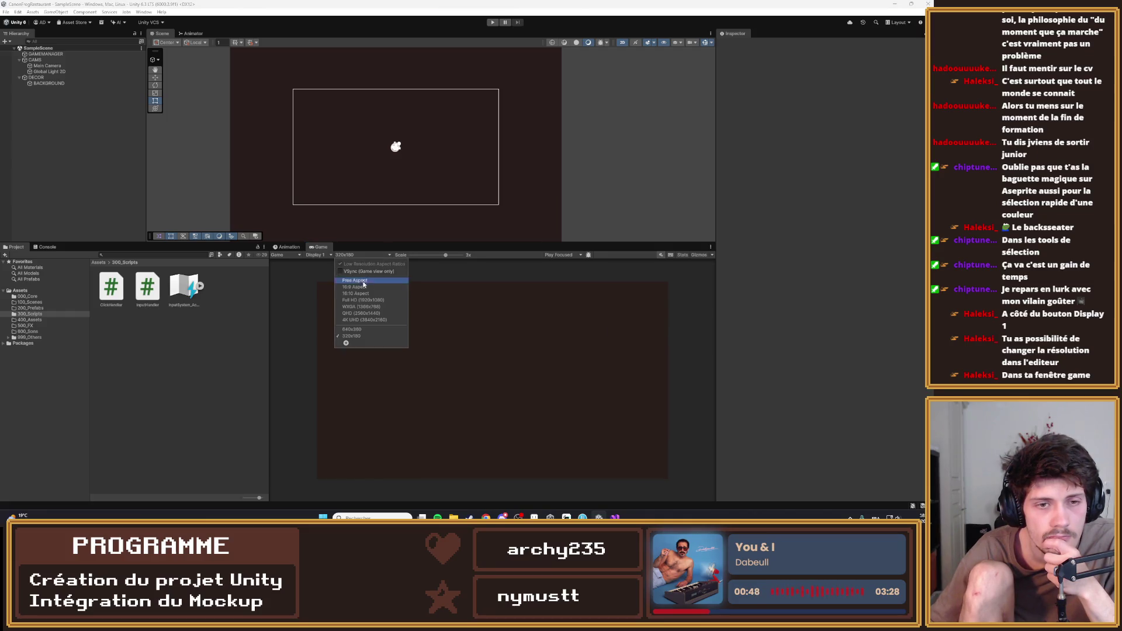
click(352, 330)
click(375, 256)
click(352, 336)
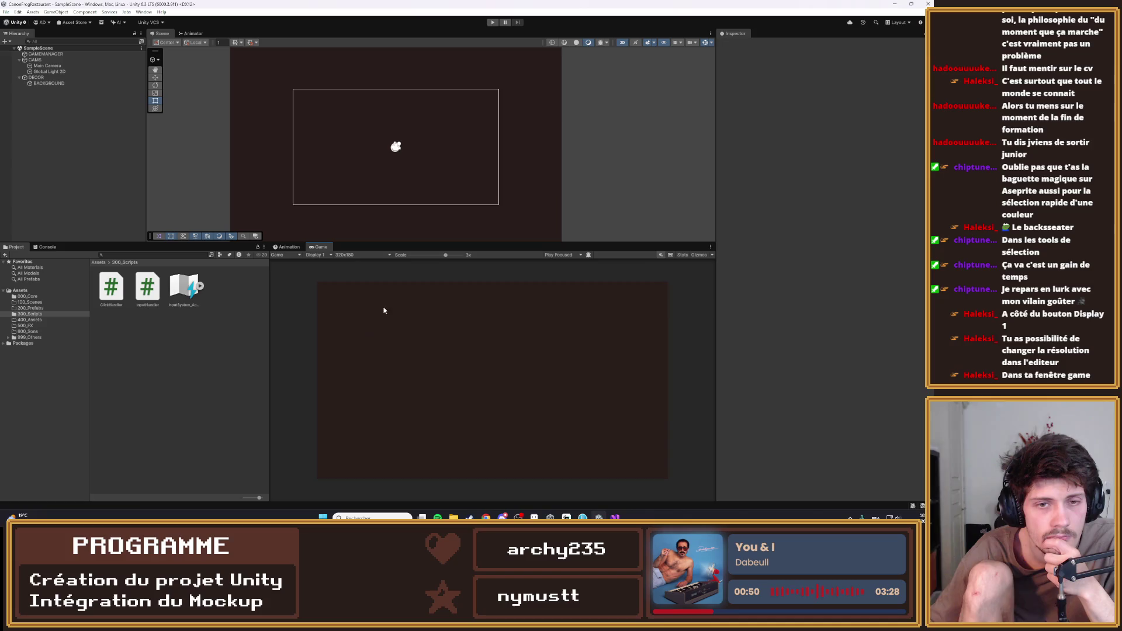
scroll(384, 318, down, 5)
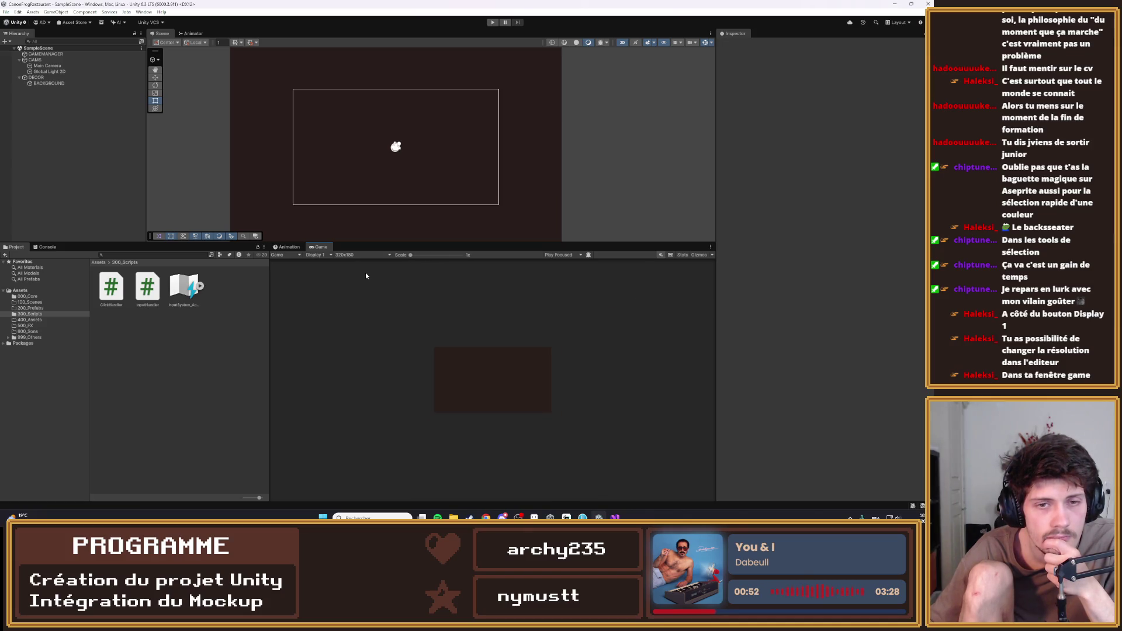
click(366, 255)
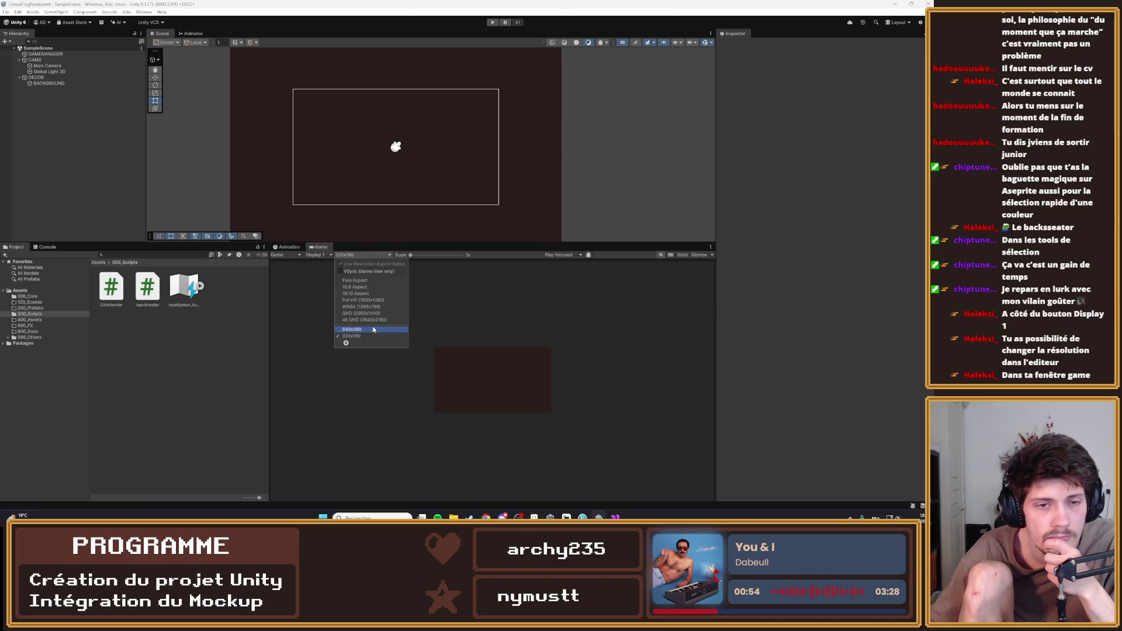
click(373, 328)
Keep Display 1, enable VSync (Game view only), and set play mode to Play Maximized
click(331, 255)
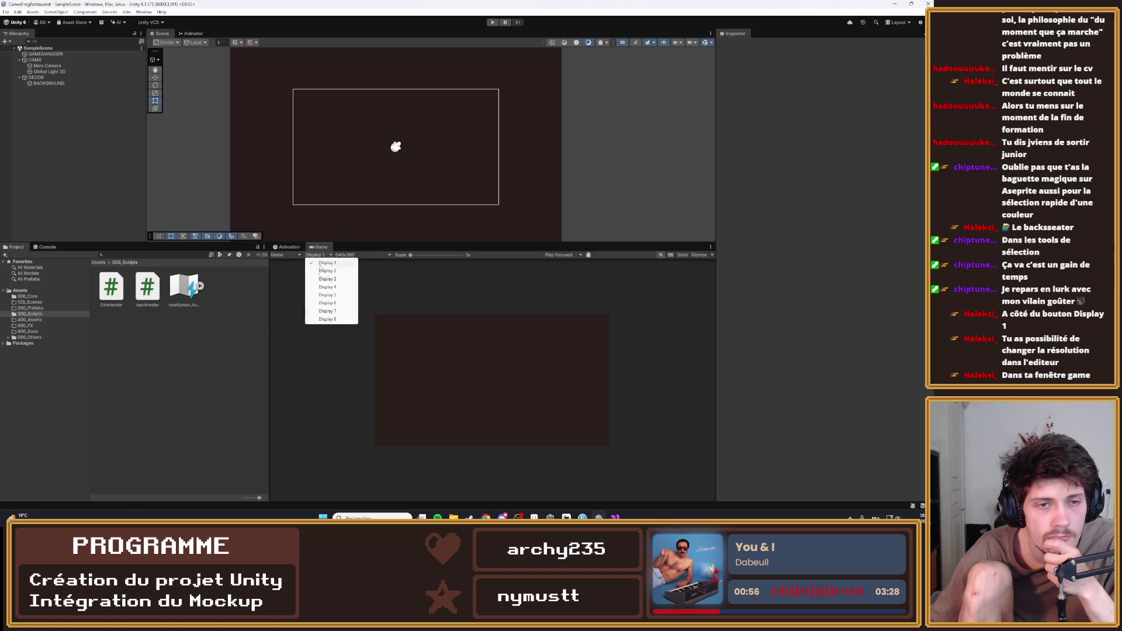
click(340, 261)
click(348, 256)
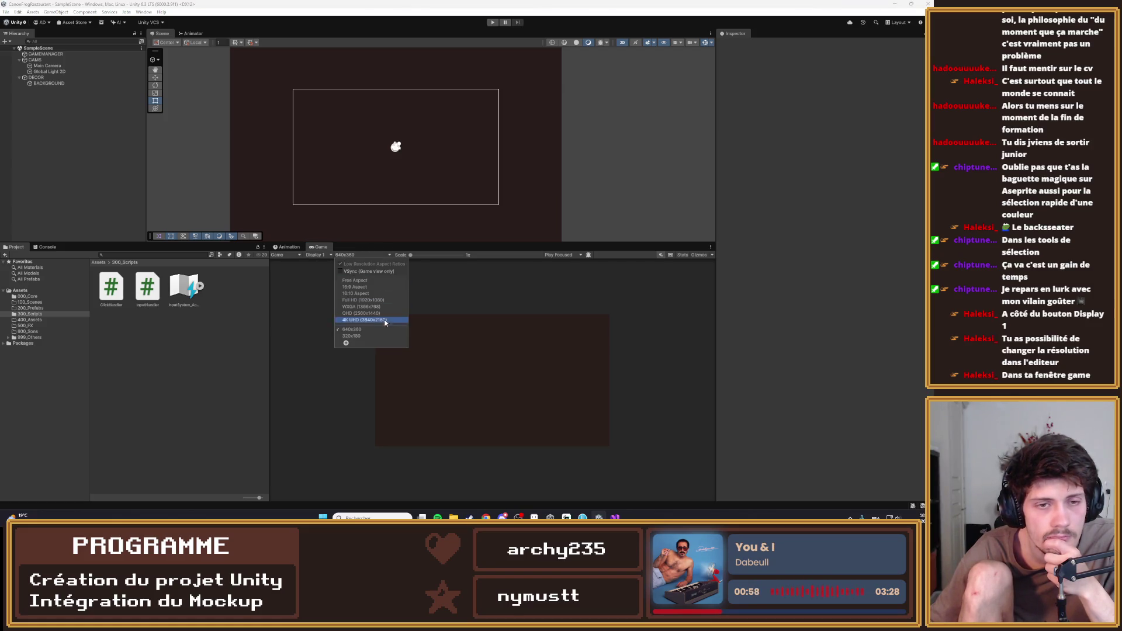
click(362, 272)
click(465, 277)
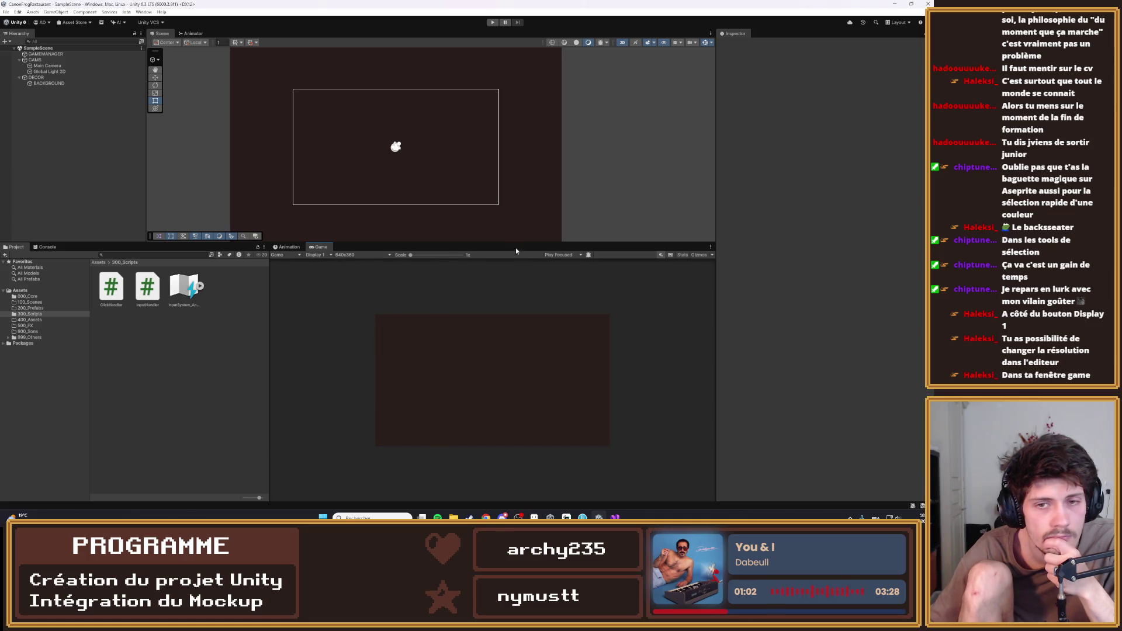
click(571, 256)
click(573, 271)
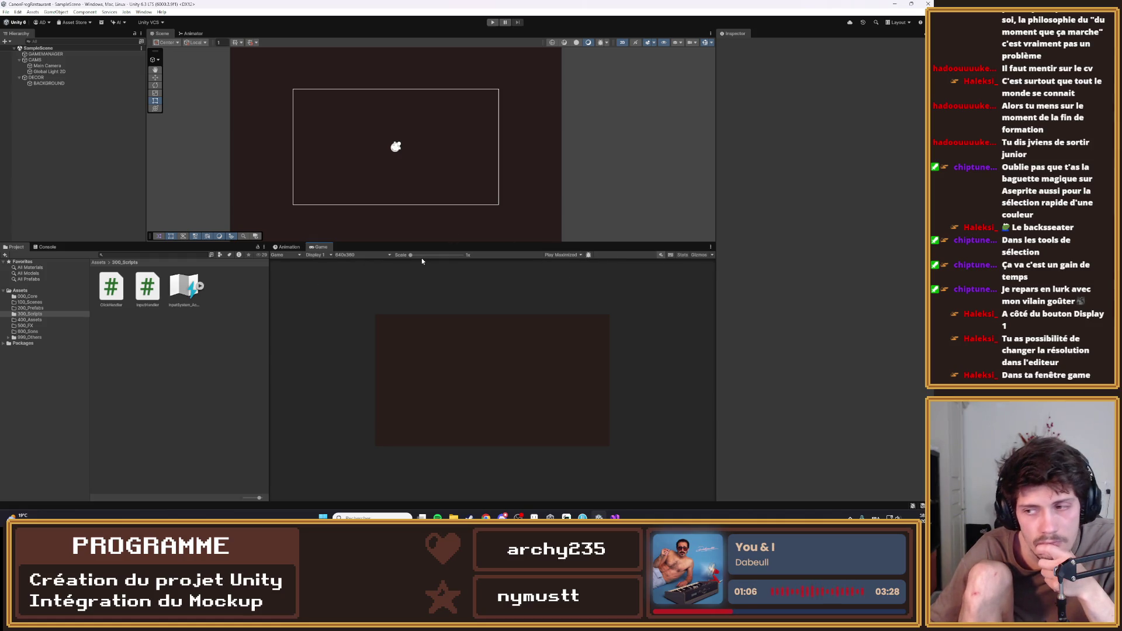
click(354, 255)
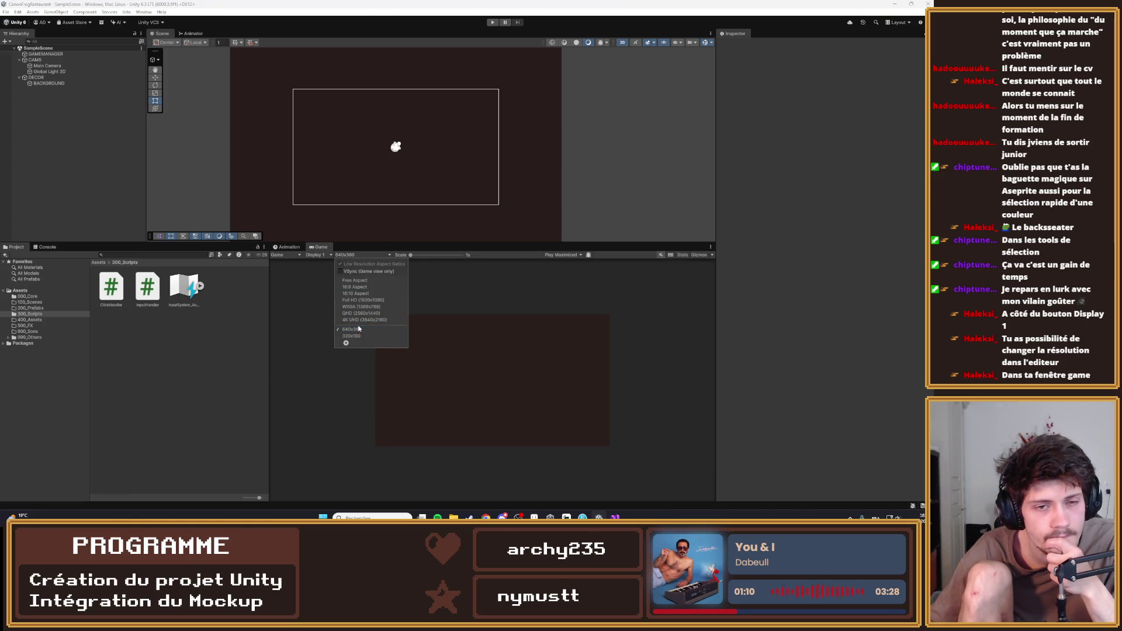
click(409, 321)
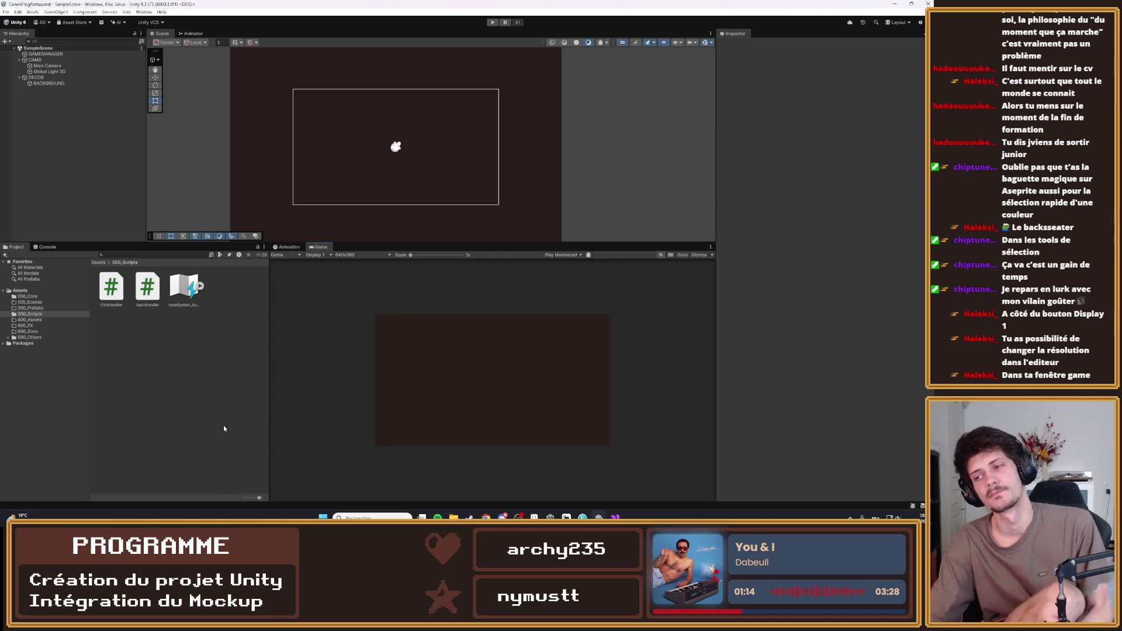
click(70, 66)
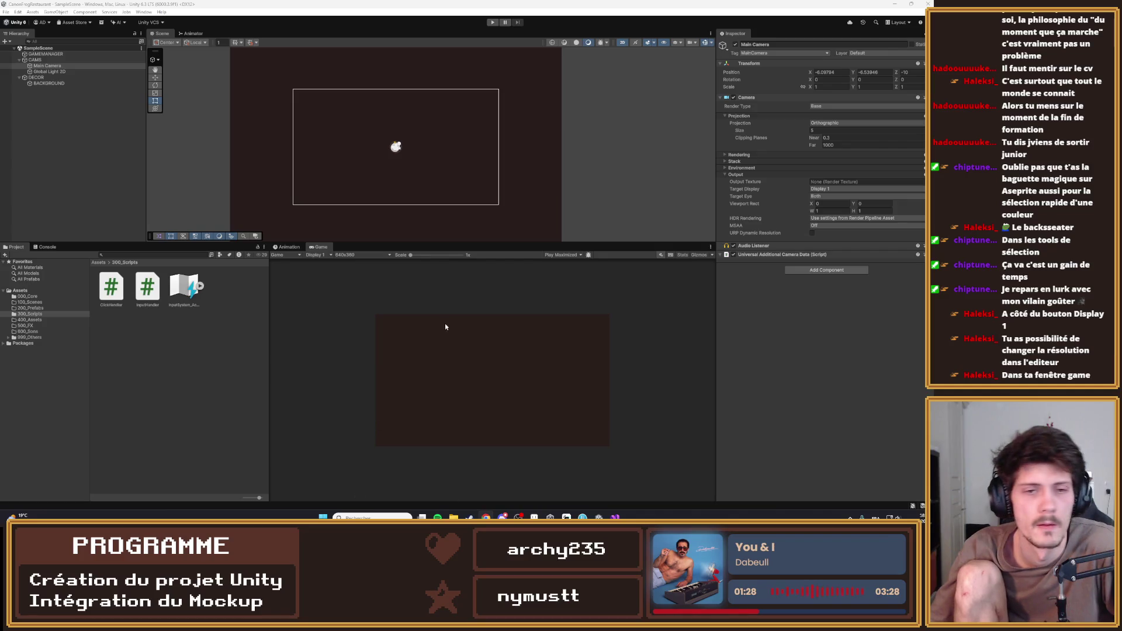
Compare 320x180 with 640x360, then reduce the Main Camera's orthographic size to about 4.09
click(379, 256)
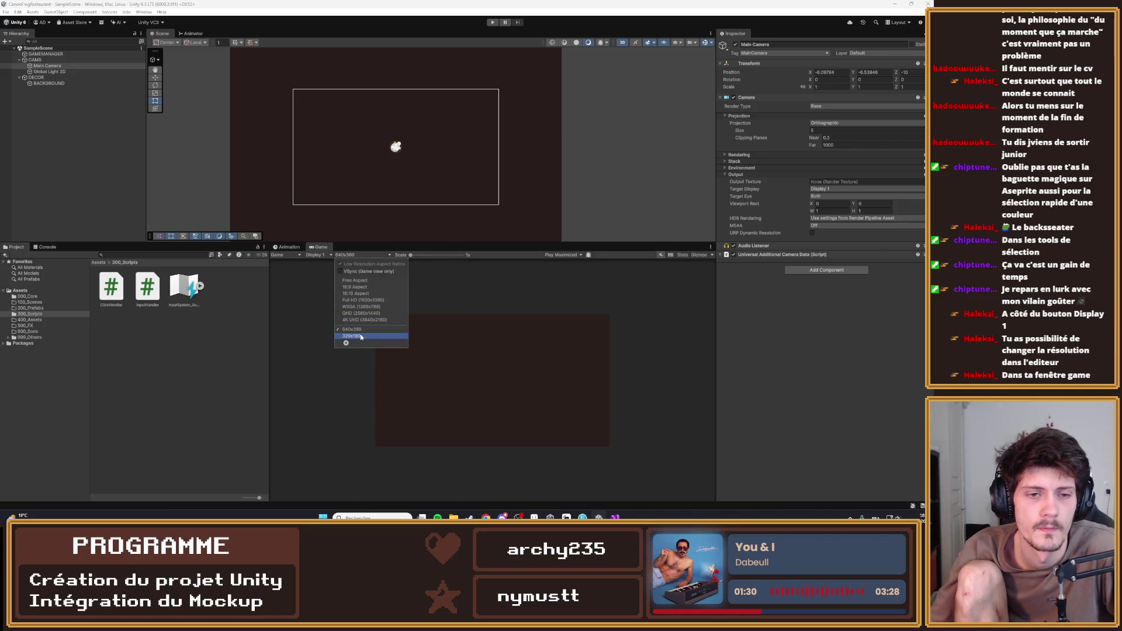
click(370, 333)
click(351, 257)
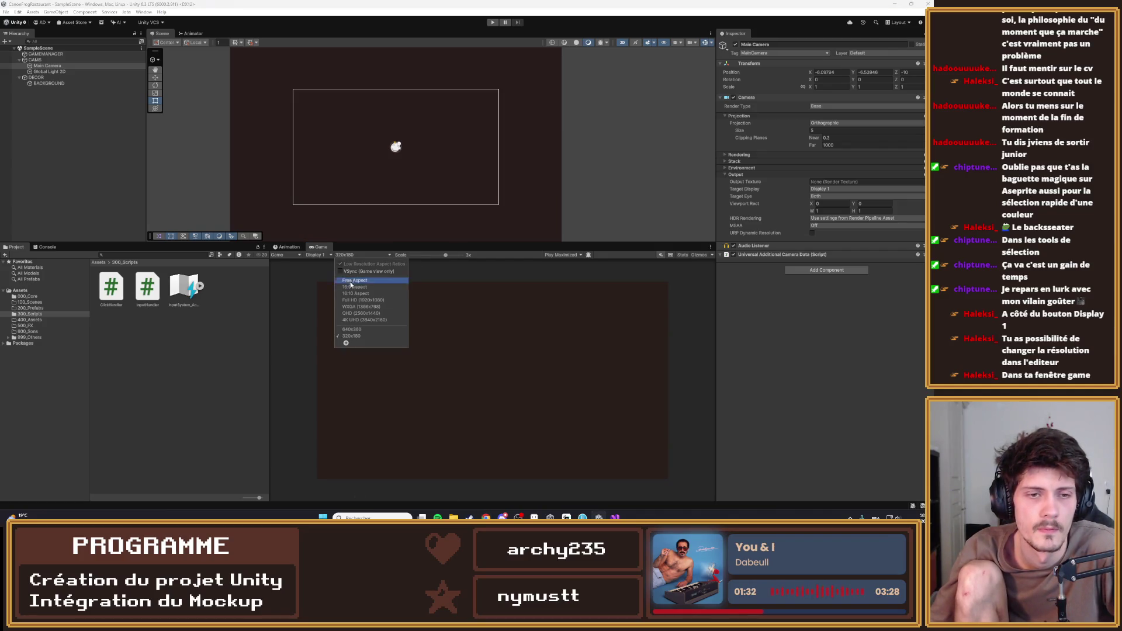
click(362, 329)
scroll(393, 138, up, 1)
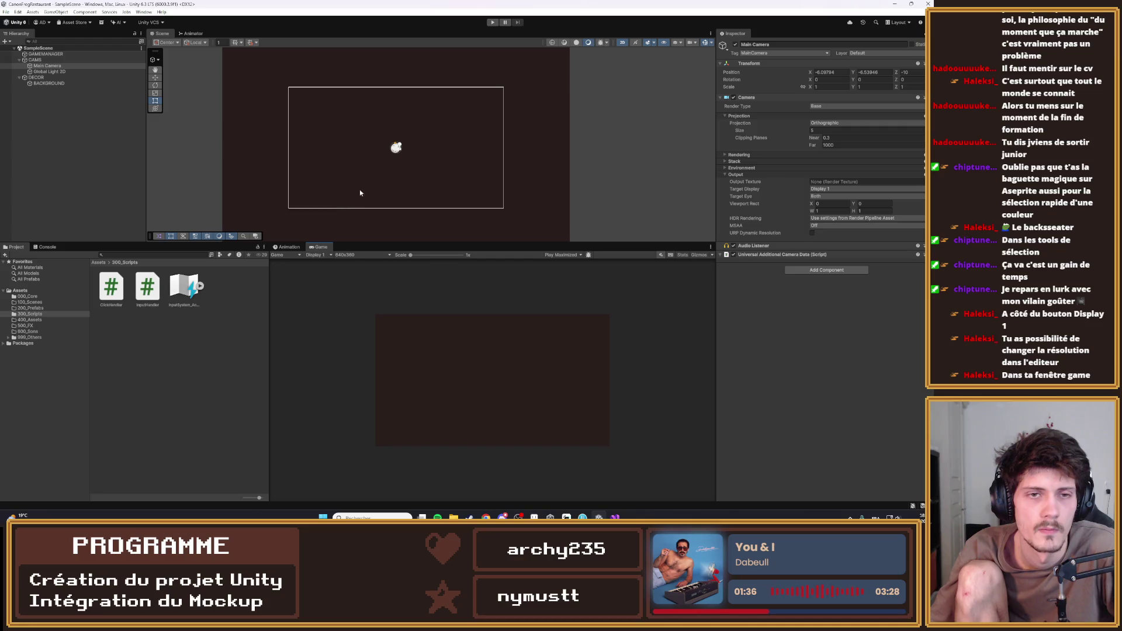
click(52, 65)
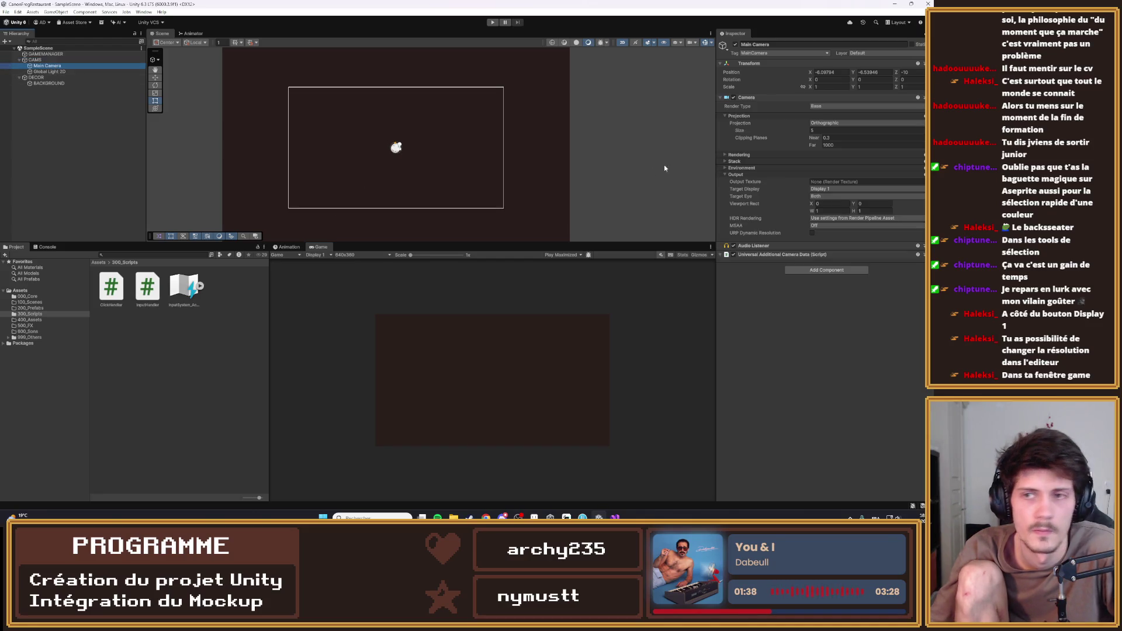
mouse_move(768, 134)
mouse_down()
mouse_move(736, 139)
mouse_move(810, 136)
mouse_move(788, 145)
mouse_up()
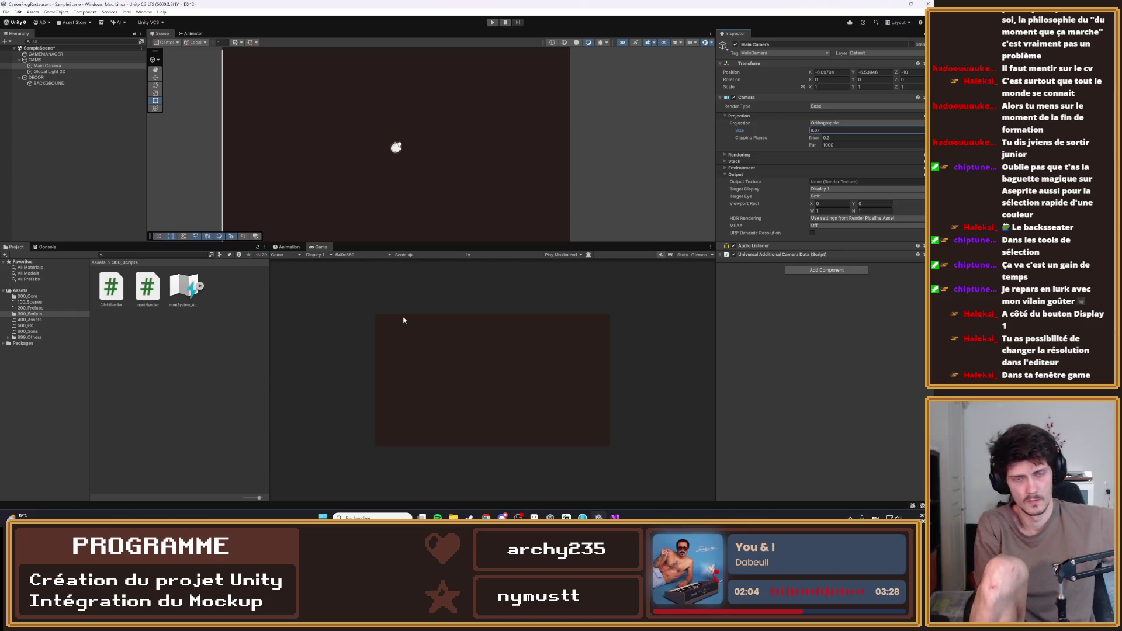
Preview at 16:10 Aspect, return to 640x360, and reselect Main Camera under CAMS
click(366, 256)
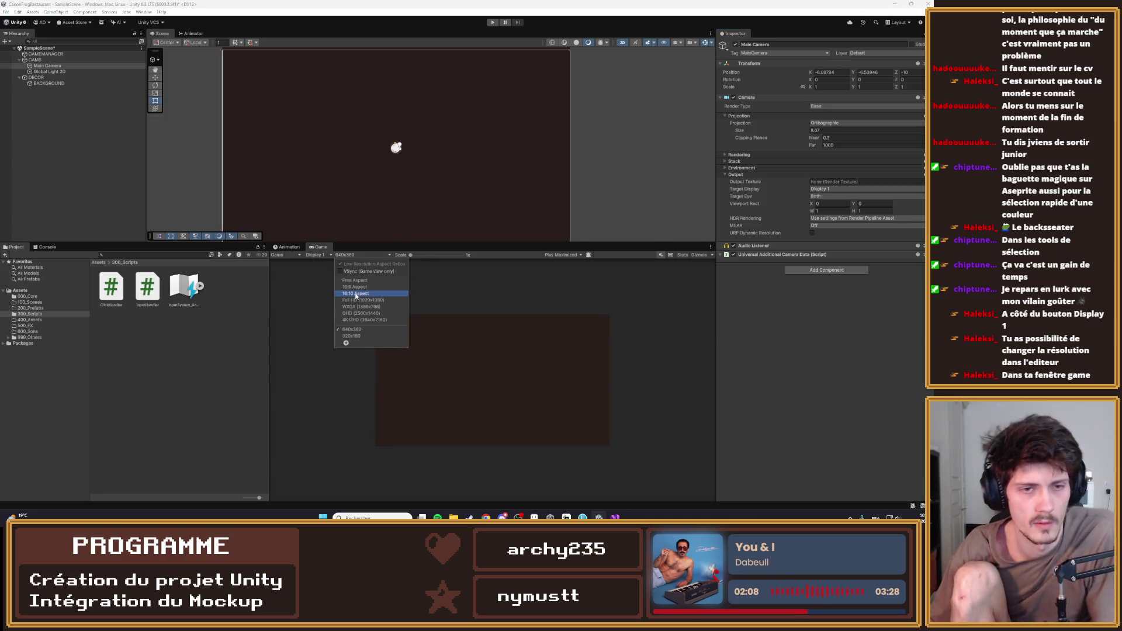
click(357, 294)
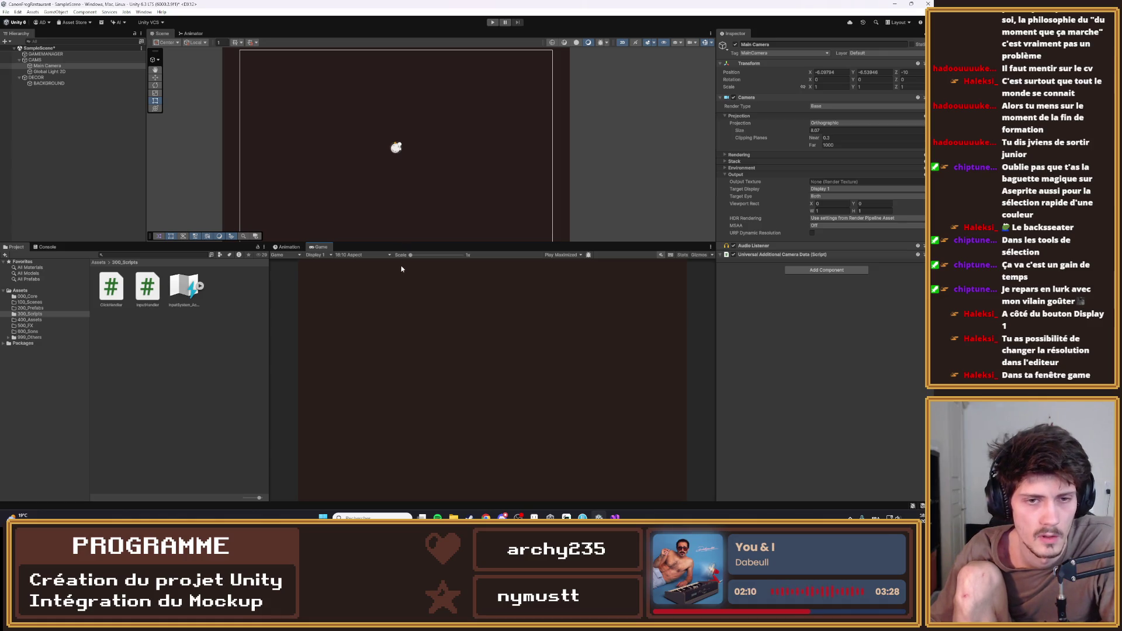
click(358, 255)
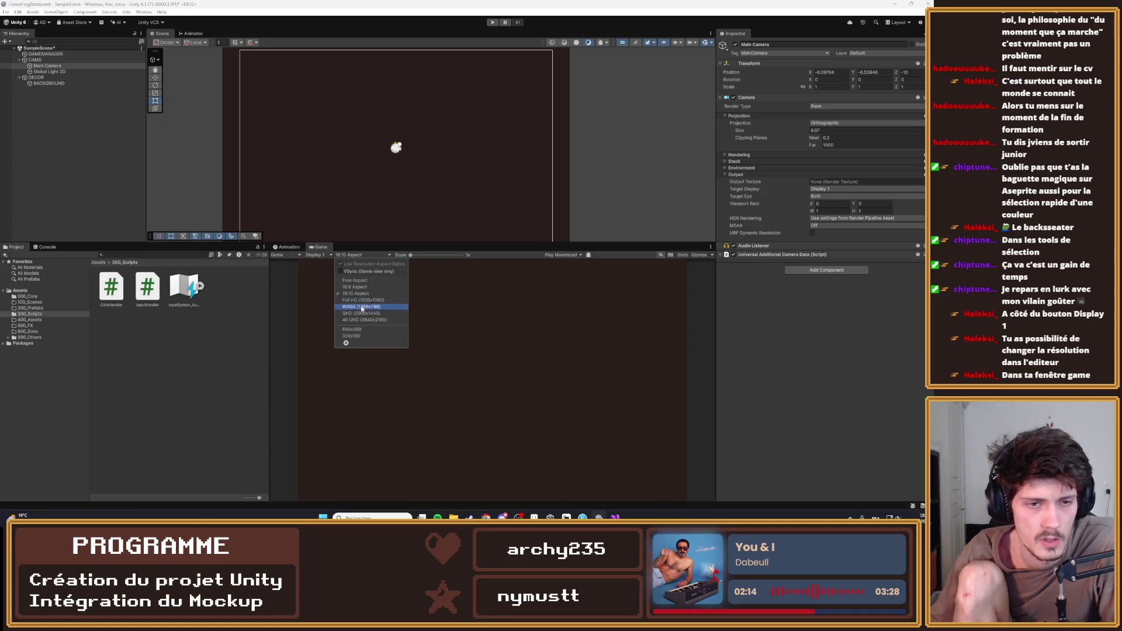
click(363, 329)
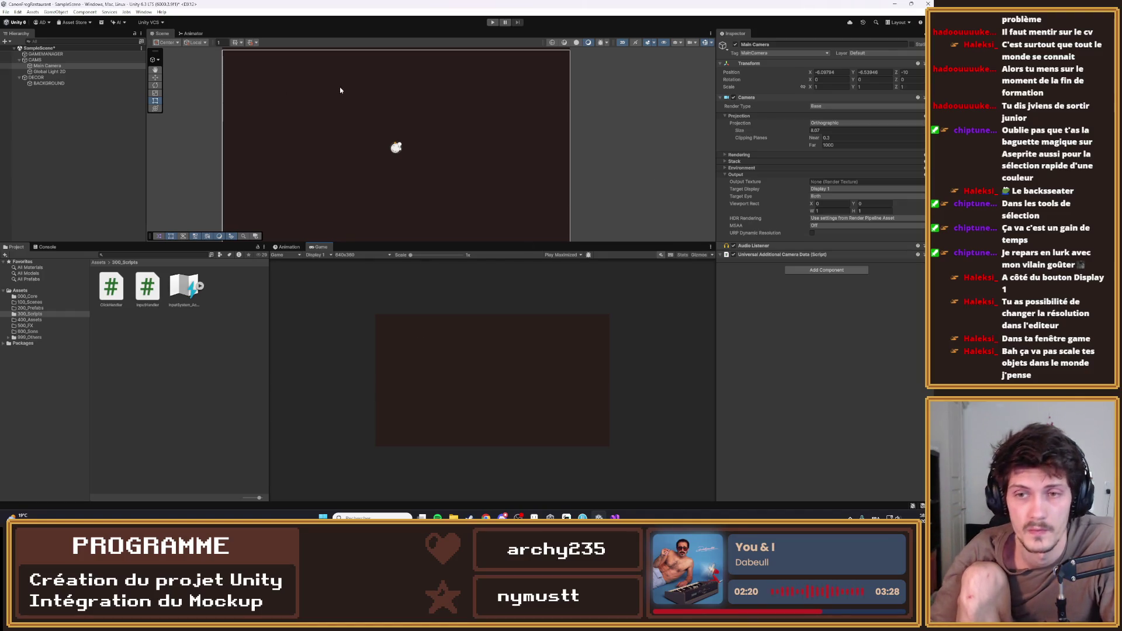
click(50, 60)
click(48, 65)
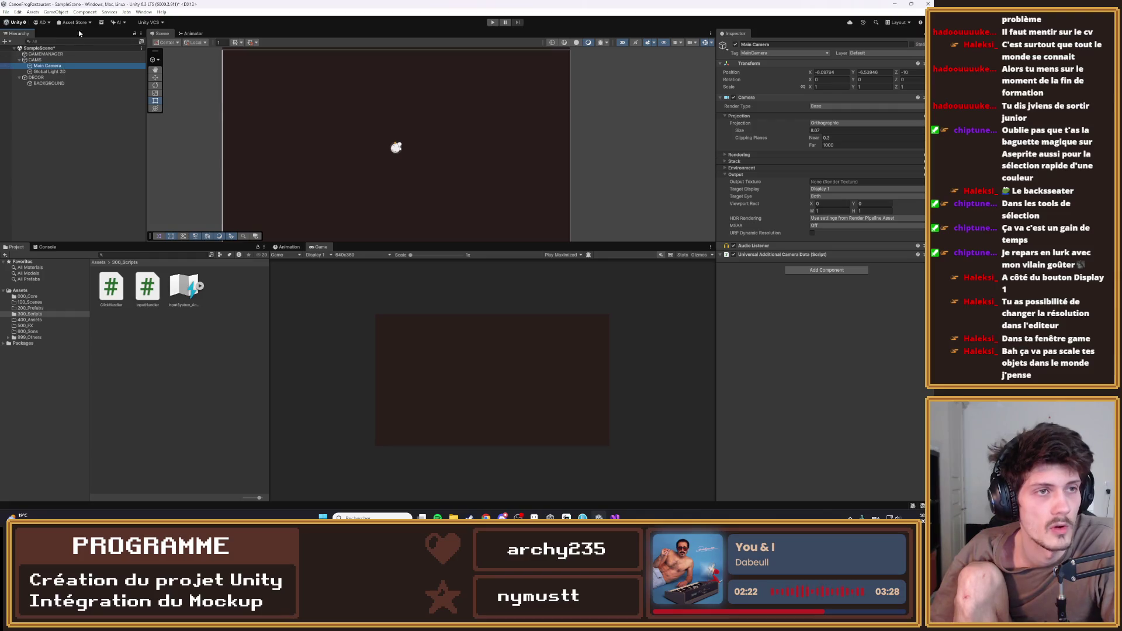
click(143, 11)
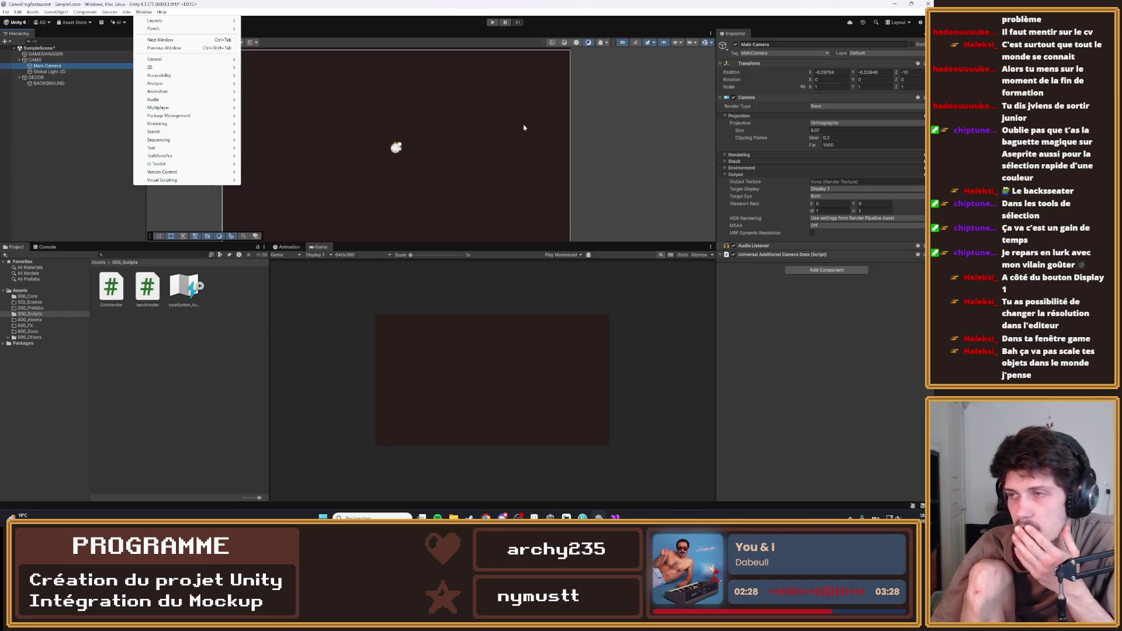
Look through the Window, Assets and Component menus, then open Window > Package Management > Package Manager
click(17, 53)
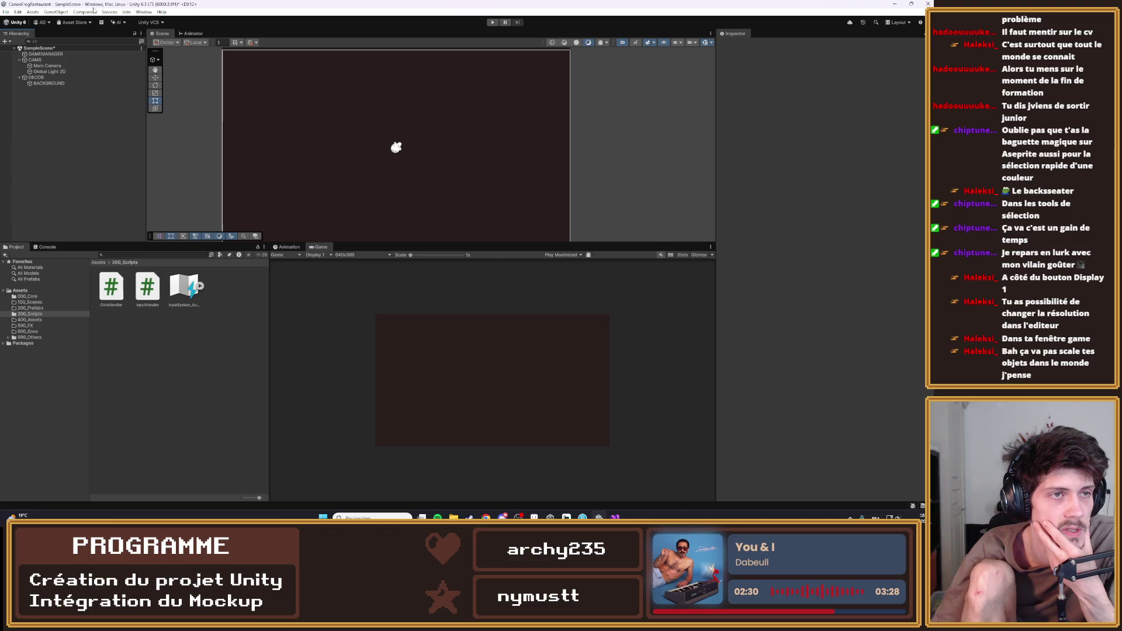
click(32, 12)
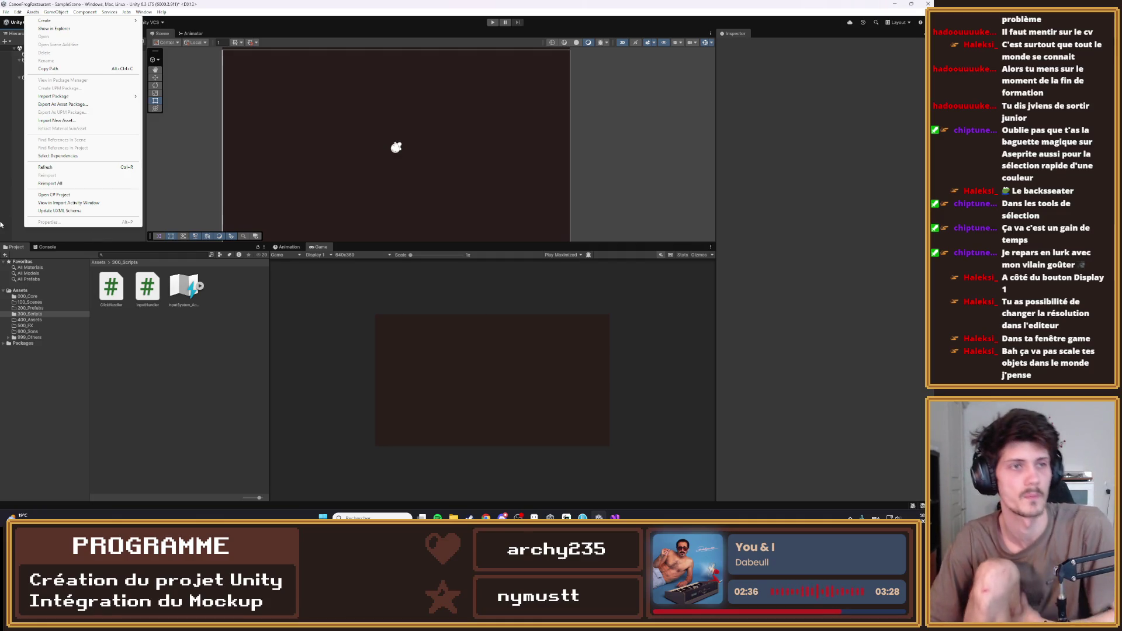
click(57, 172)
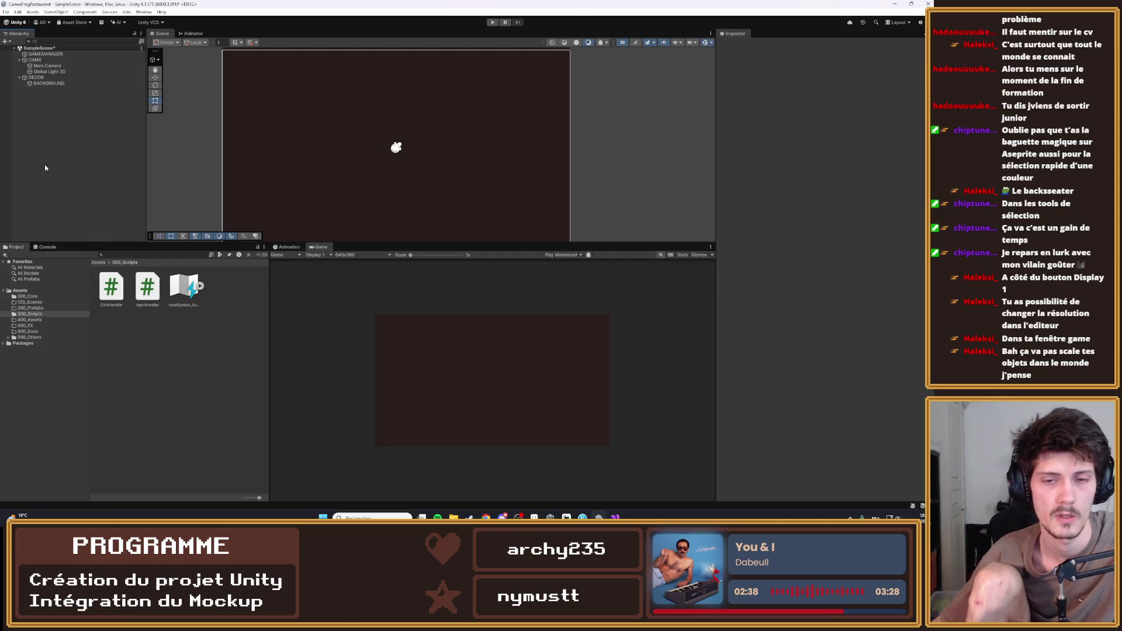
click(85, 13)
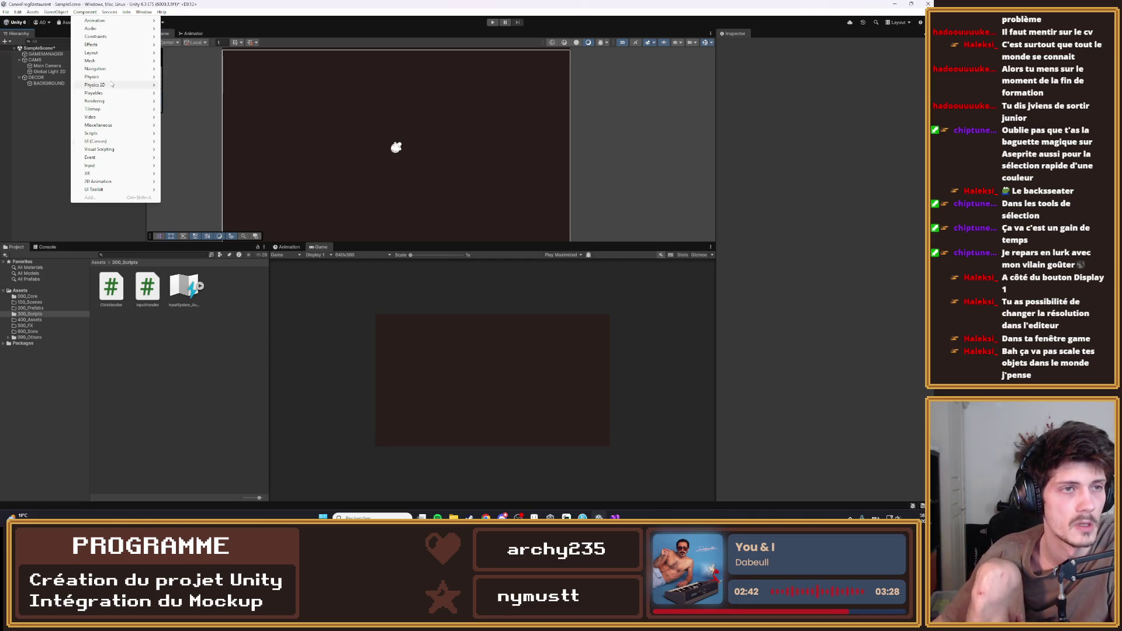
mouse_move(142, 13)
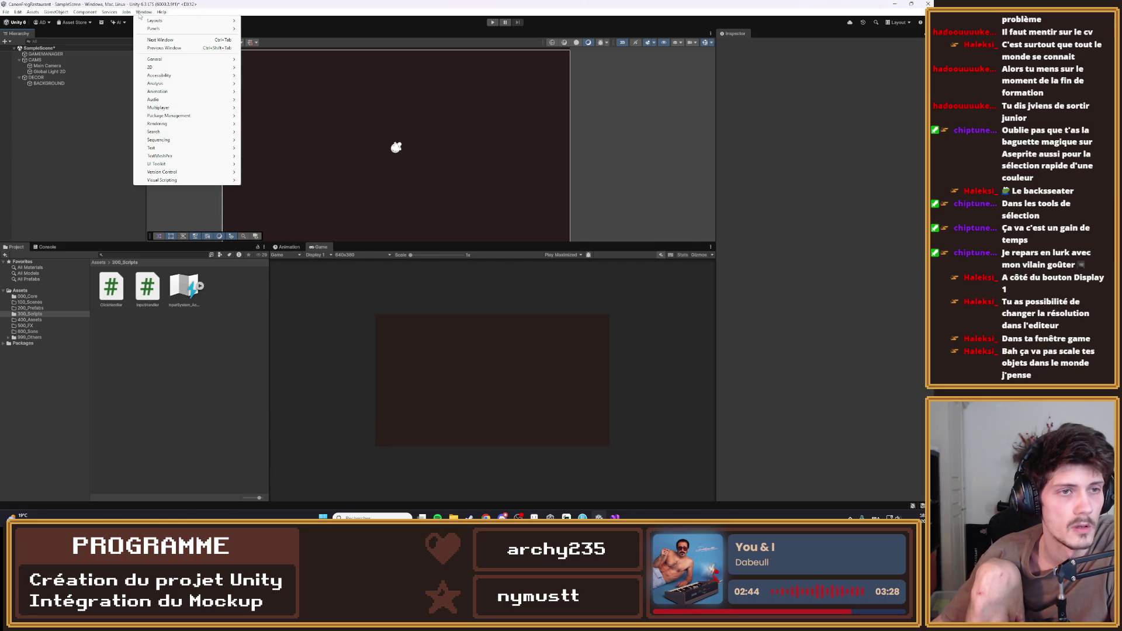
mouse_move(169, 116)
click(266, 115)
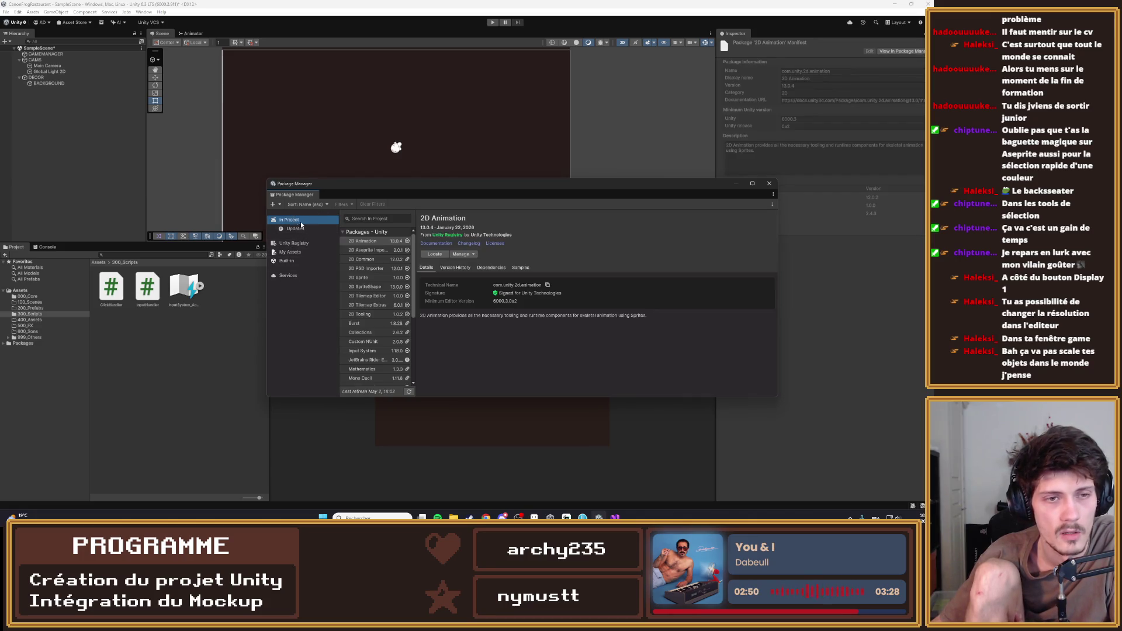
Browse the Unity Registry, review the Cinemachine 3.1.6 package details, then close Package Manager
scroll(363, 276, down, 3)
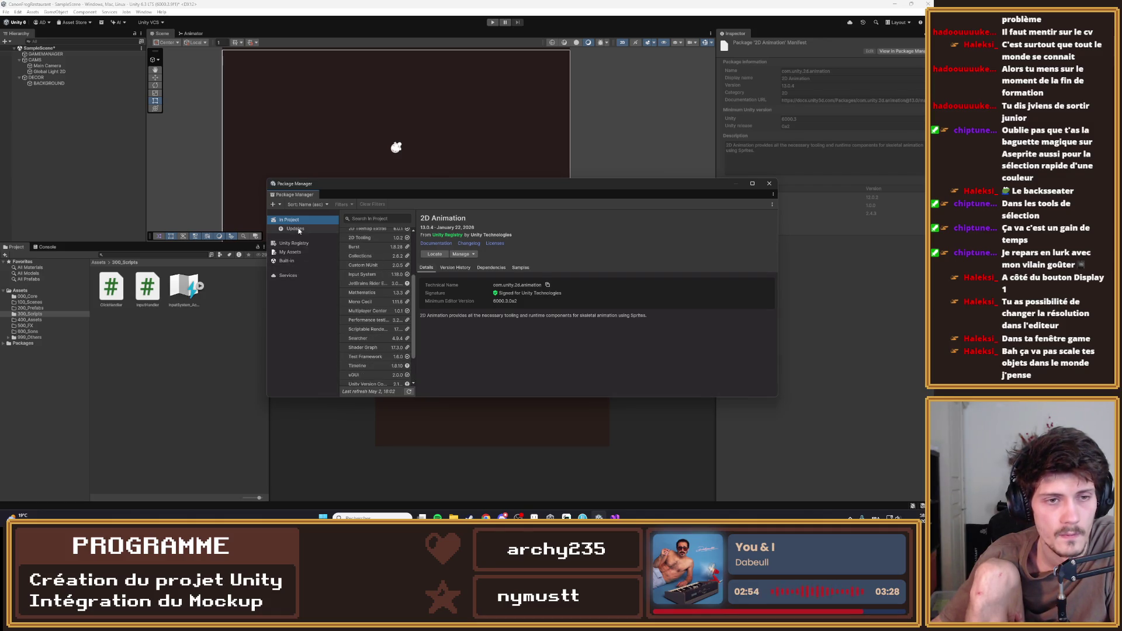
click(309, 244)
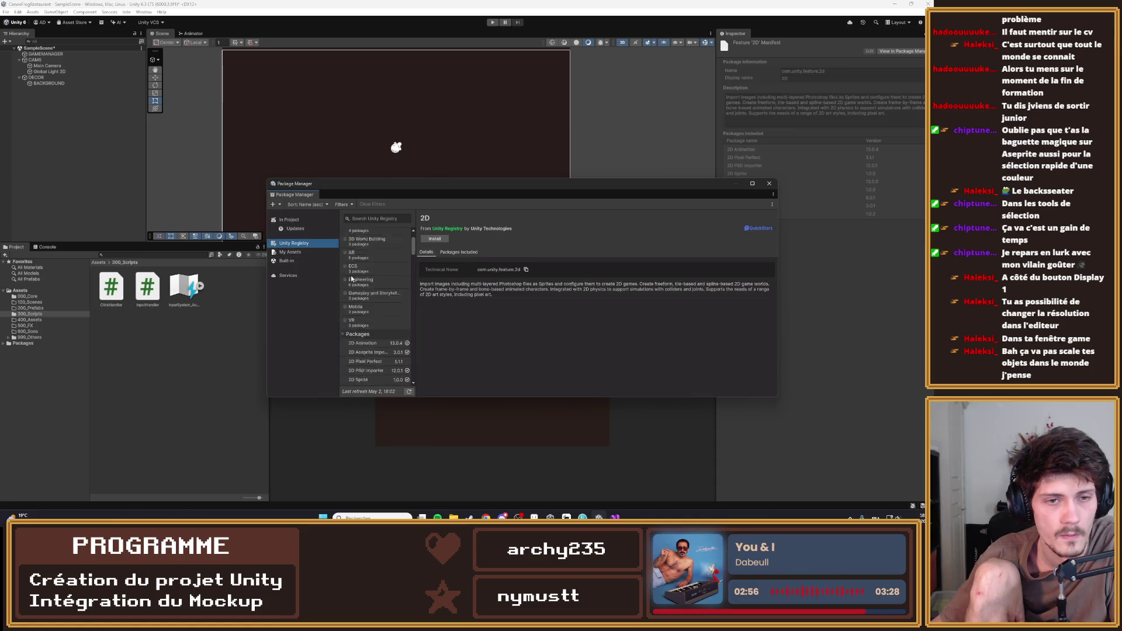
scroll(367, 278, down, 5)
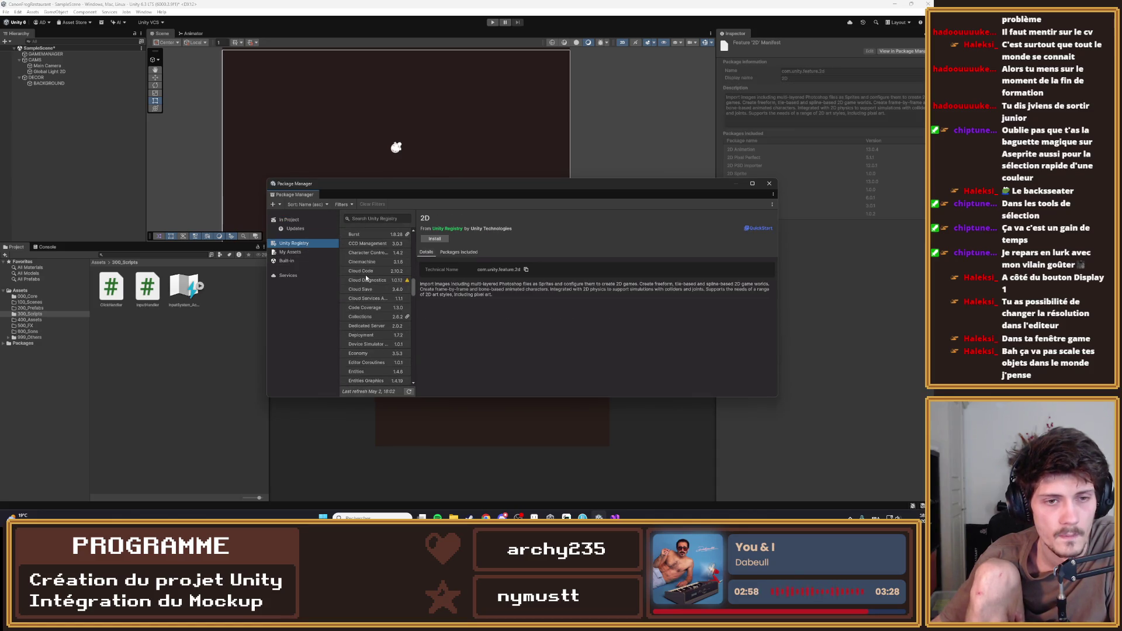
click(364, 262)
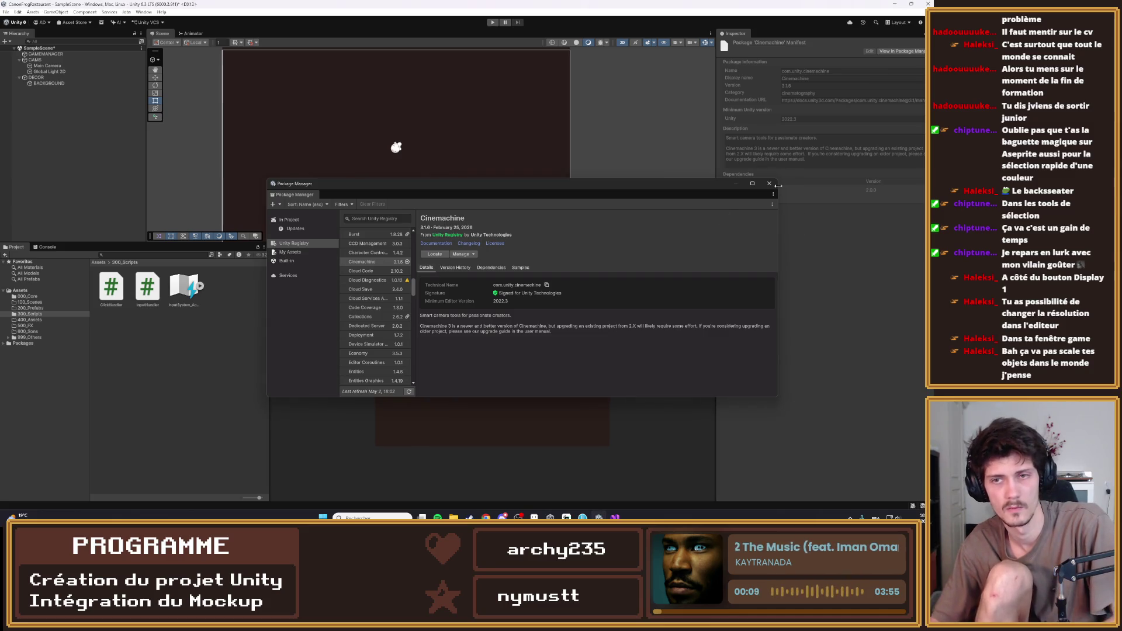
click(769, 184)
Close the Package Manager and add a Cinemachine Camera to SampleScene from the Hierarchy's Cinemachine menu
click(50, 102)
right_click(50, 100)
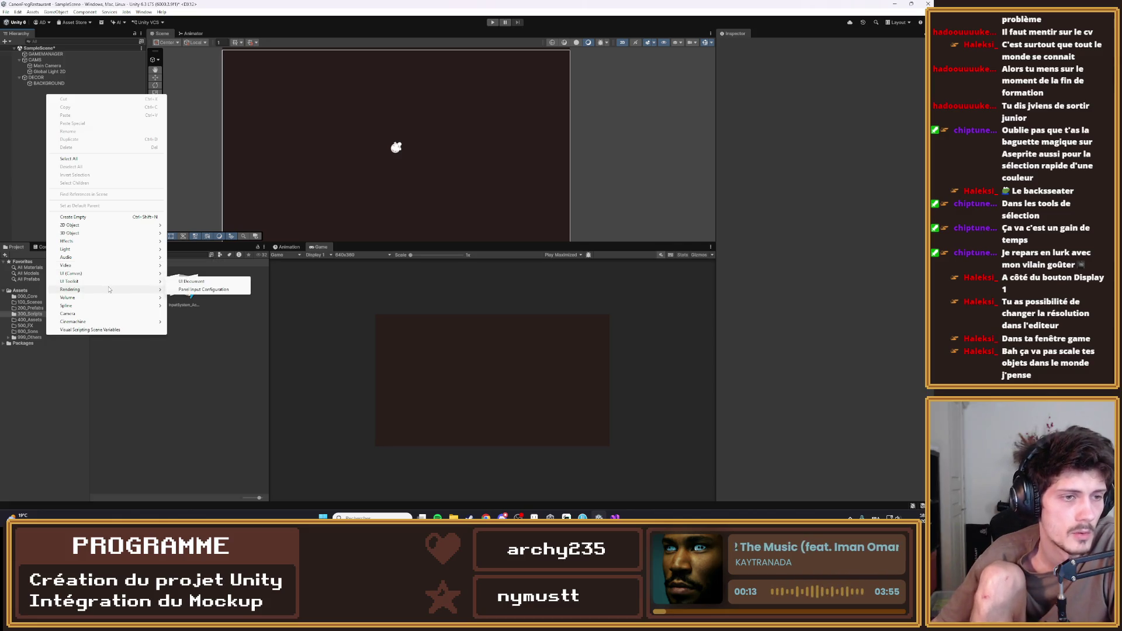
mouse_move(98, 279)
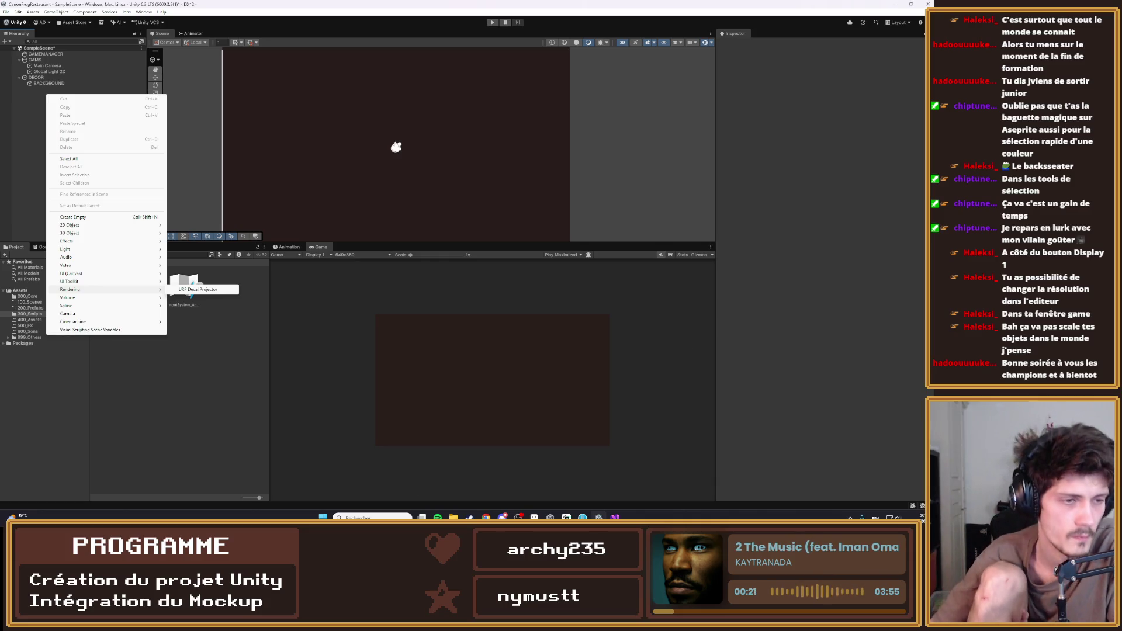
mouse_move(119, 323)
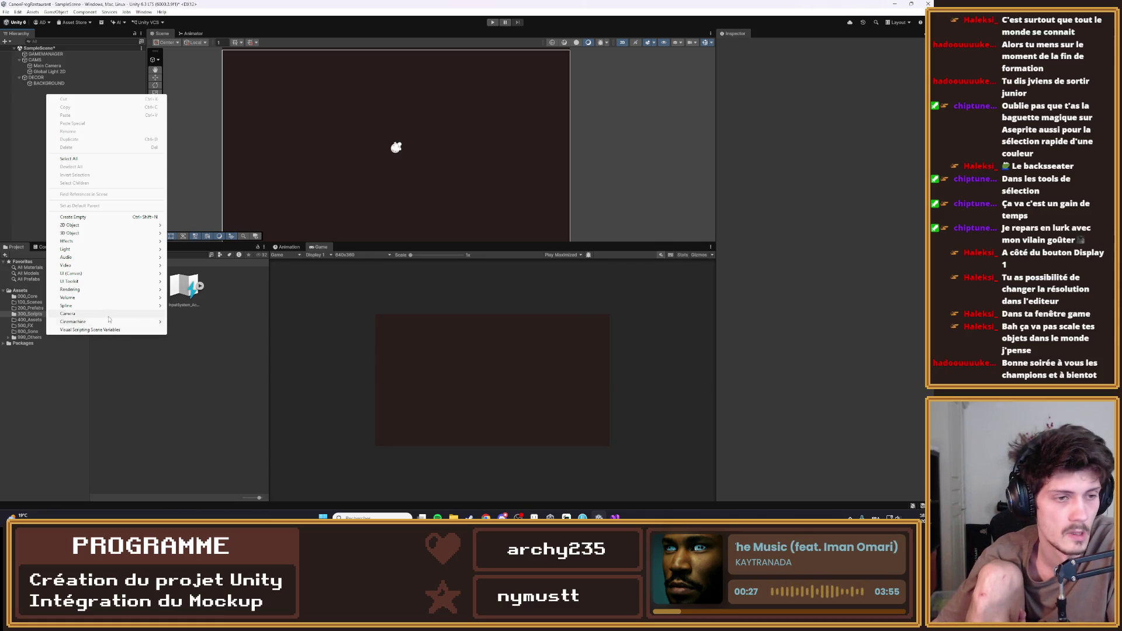
click(190, 322)
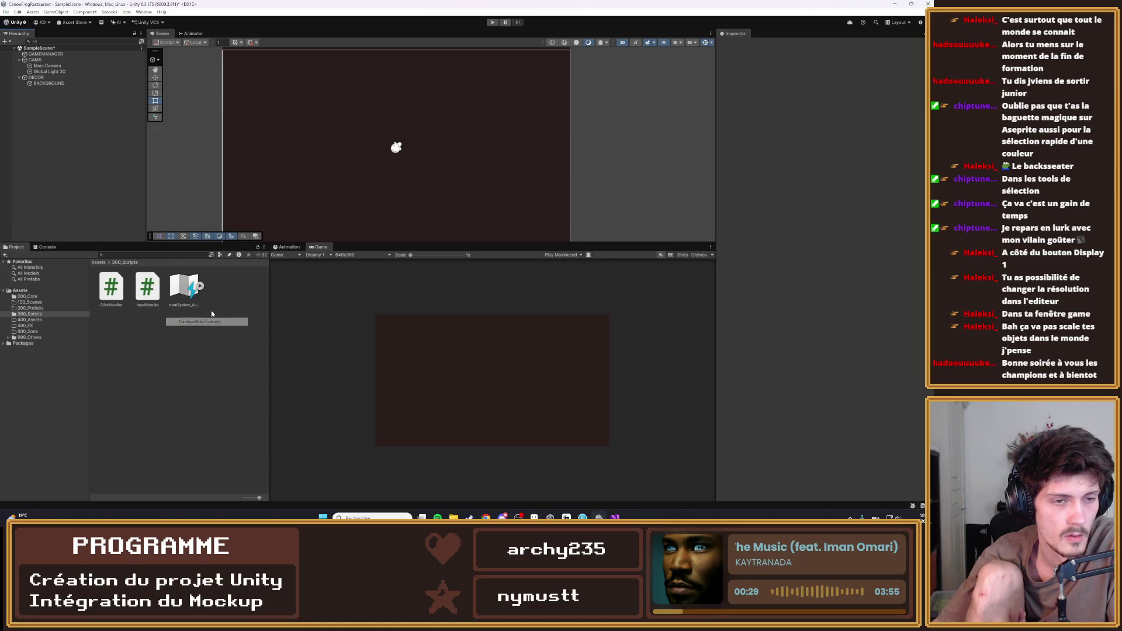
click(48, 86)
Set the CinemachineCamera's Position X and Y to 0, keeping Z at -16.12616
double_click(49, 89)
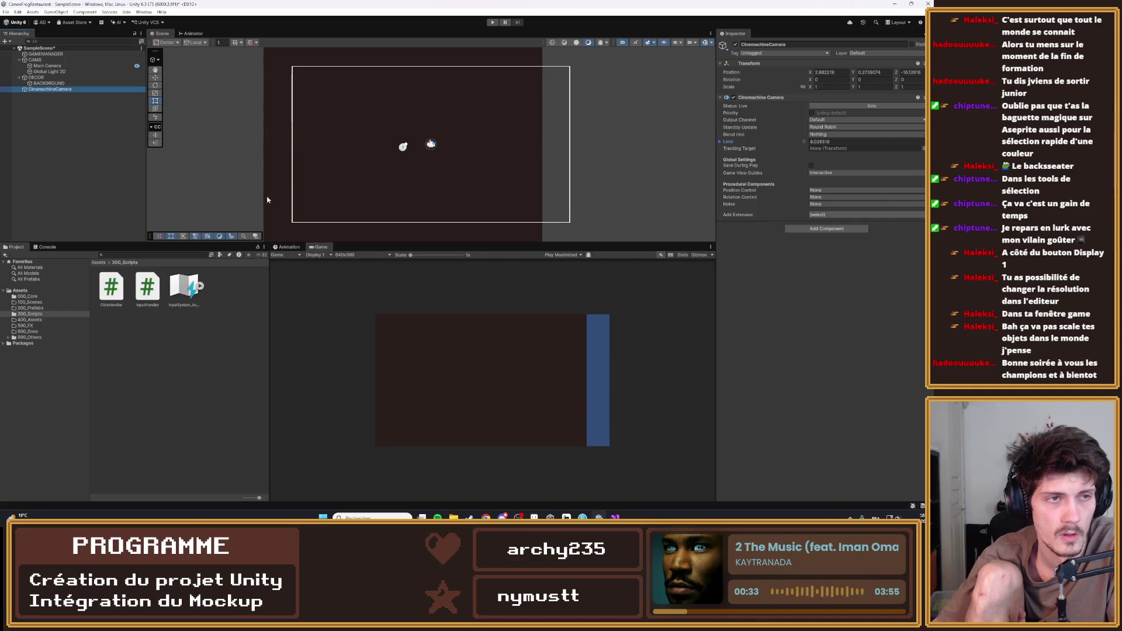
click(83, 77)
click(84, 89)
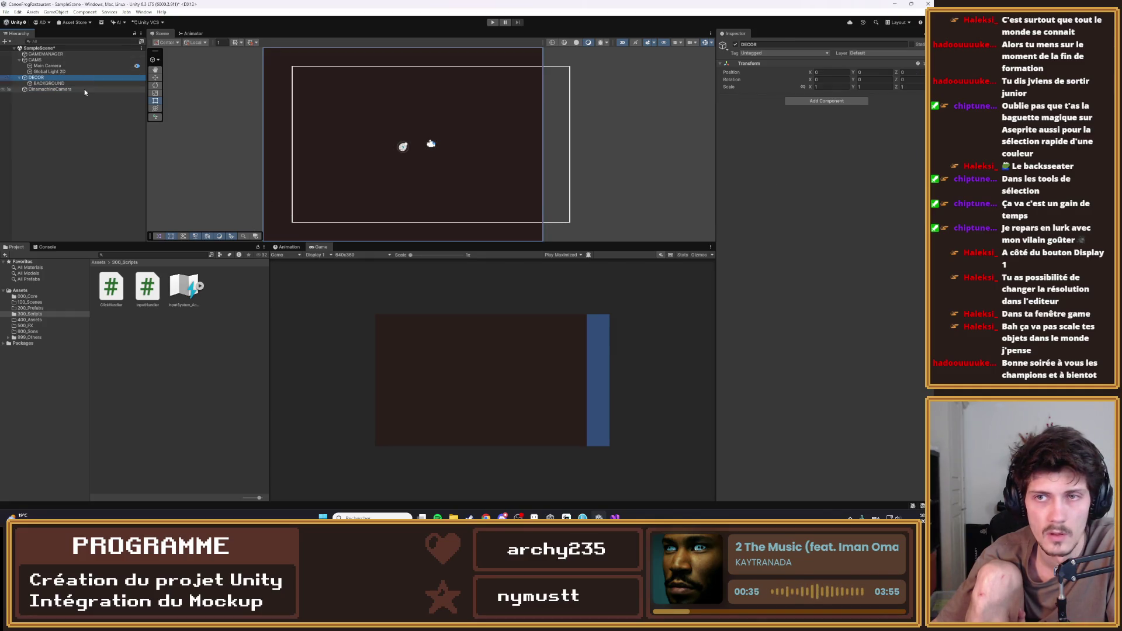
click(836, 74)
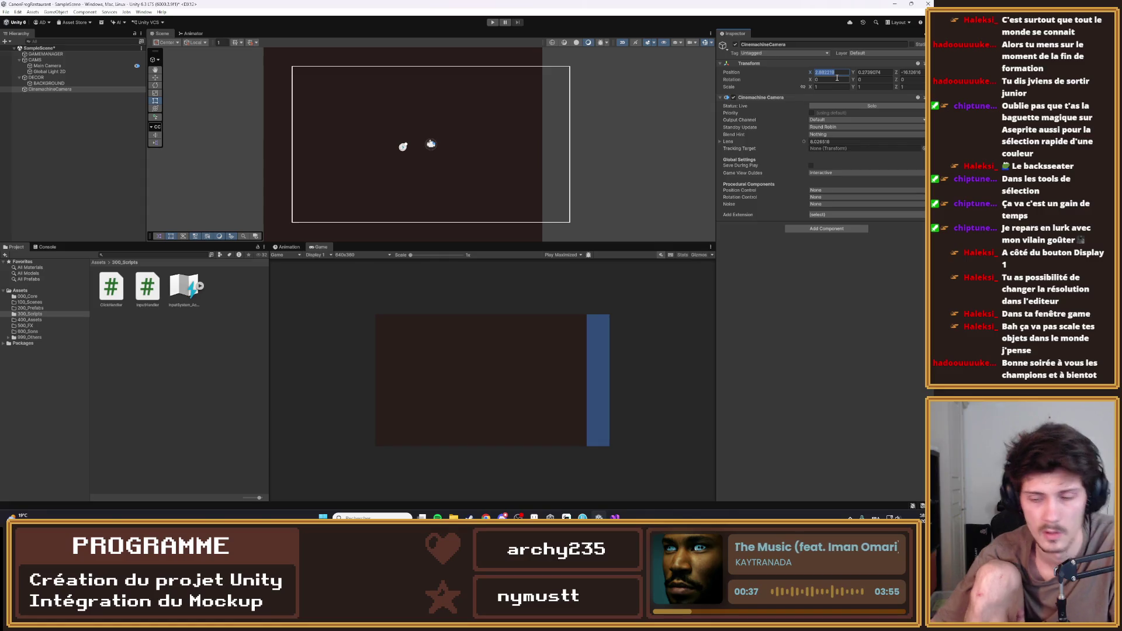
text(0)
key(Tab)
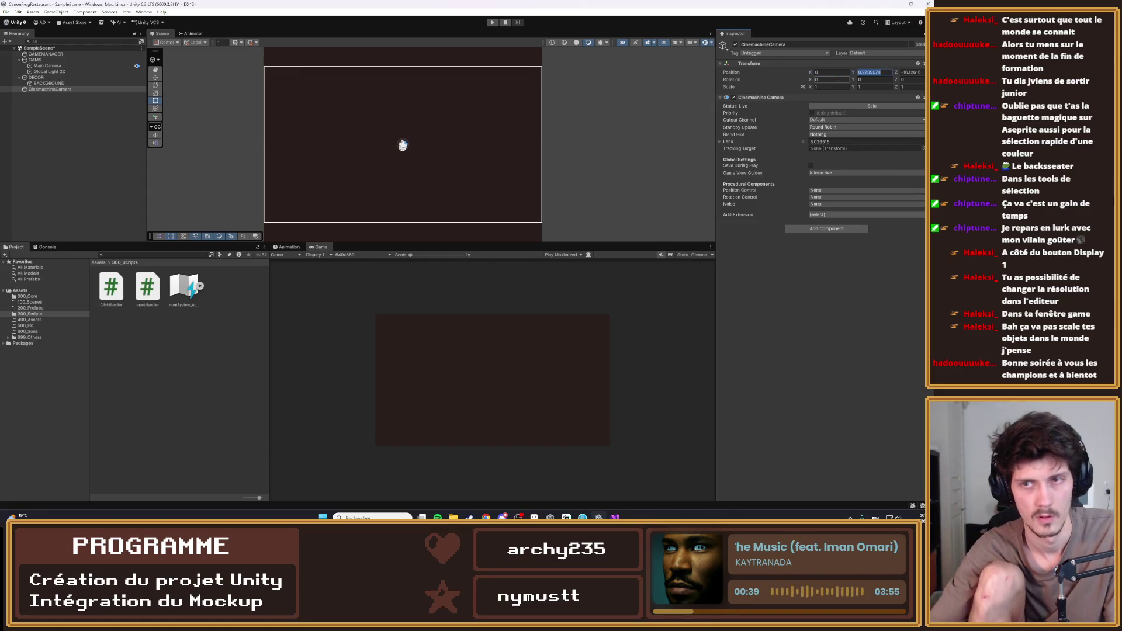
text(0)
key(Tab)
text(0)
key(Escape)
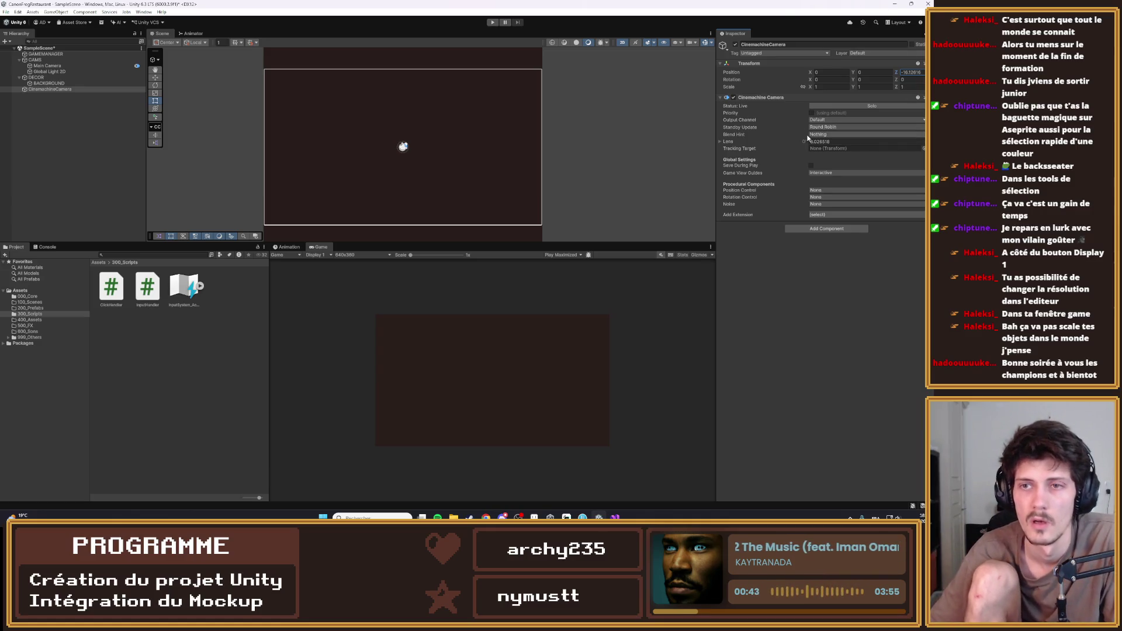
Adjust the camera's lens size until the Game view shows no side bars
drag(805, 143, 813, 149)
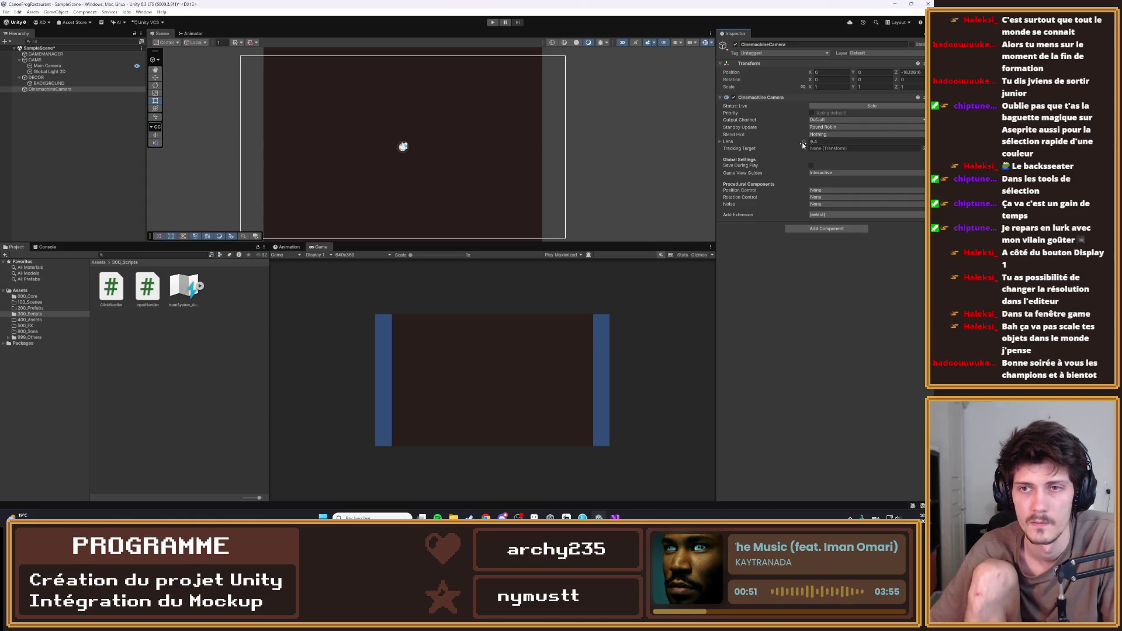
drag(818, 142, 798, 145)
click(814, 214)
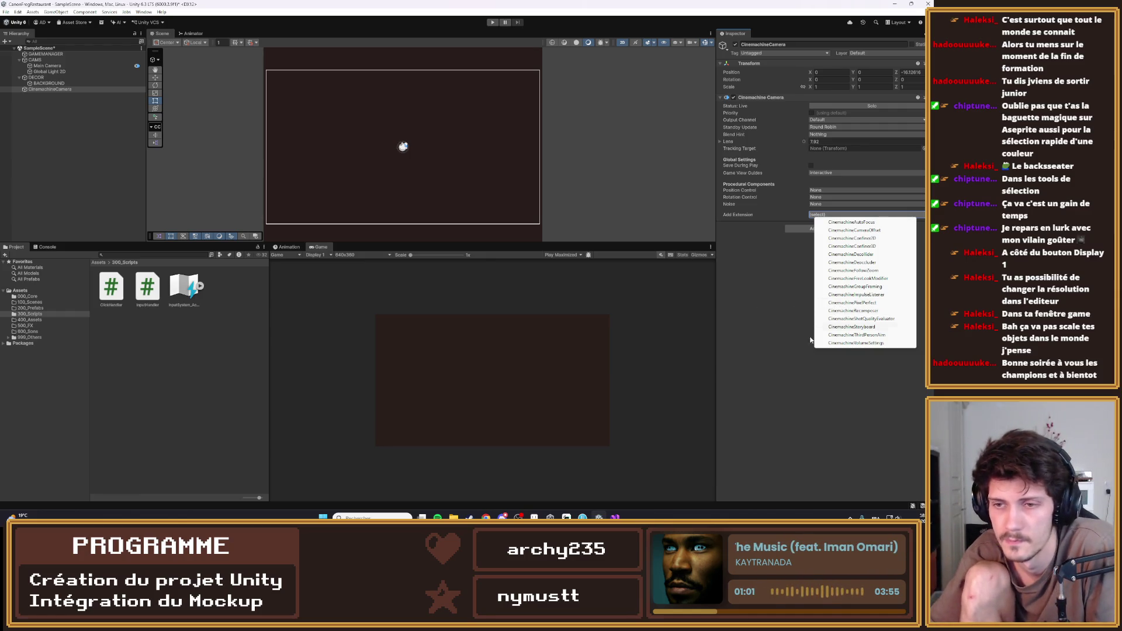
click(781, 314)
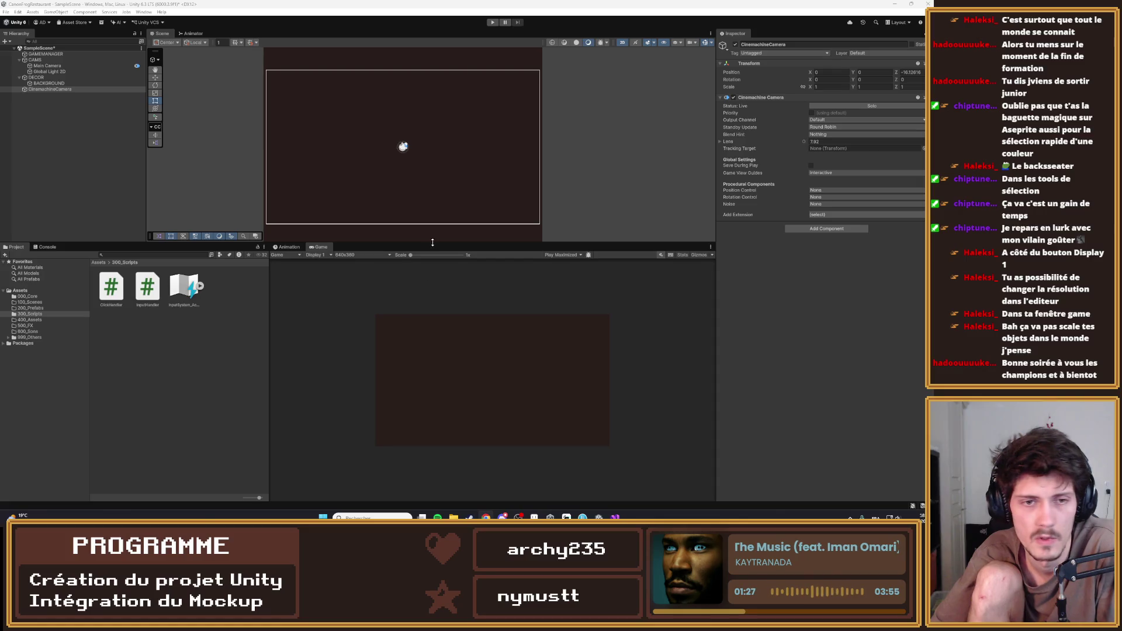
click(379, 255)
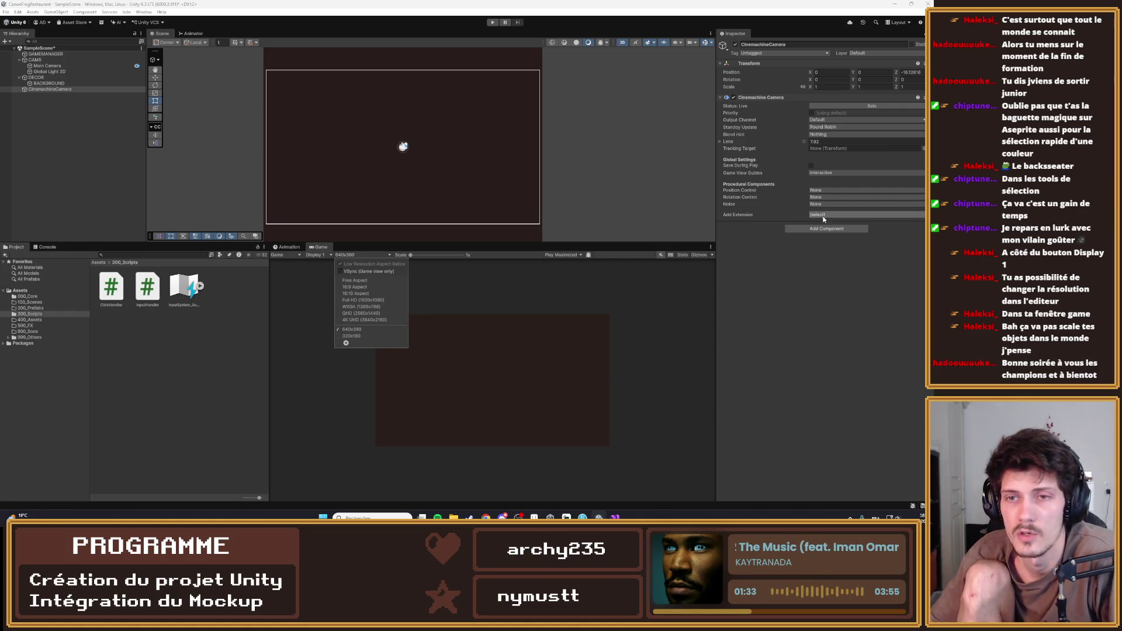
click(799, 175)
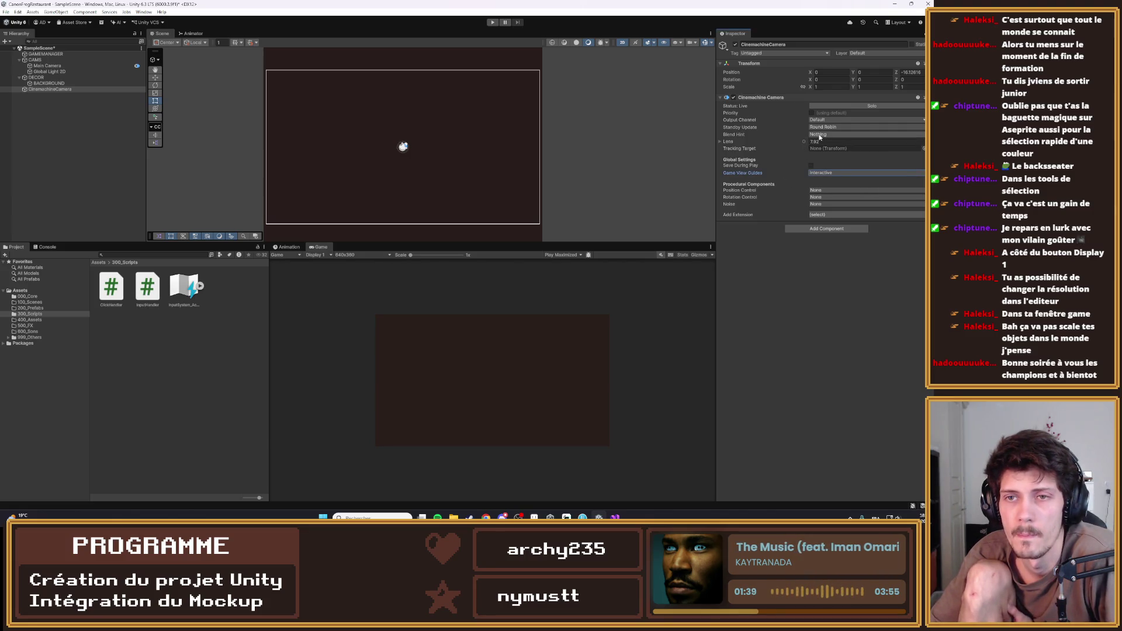
click(816, 121)
click(810, 105)
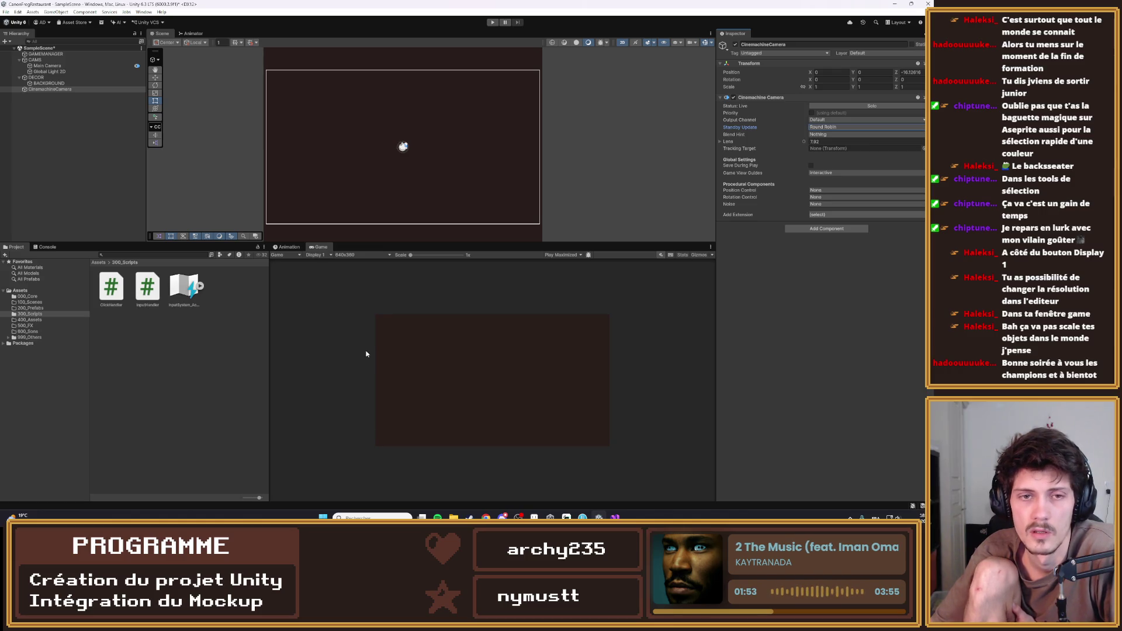
click(359, 255)
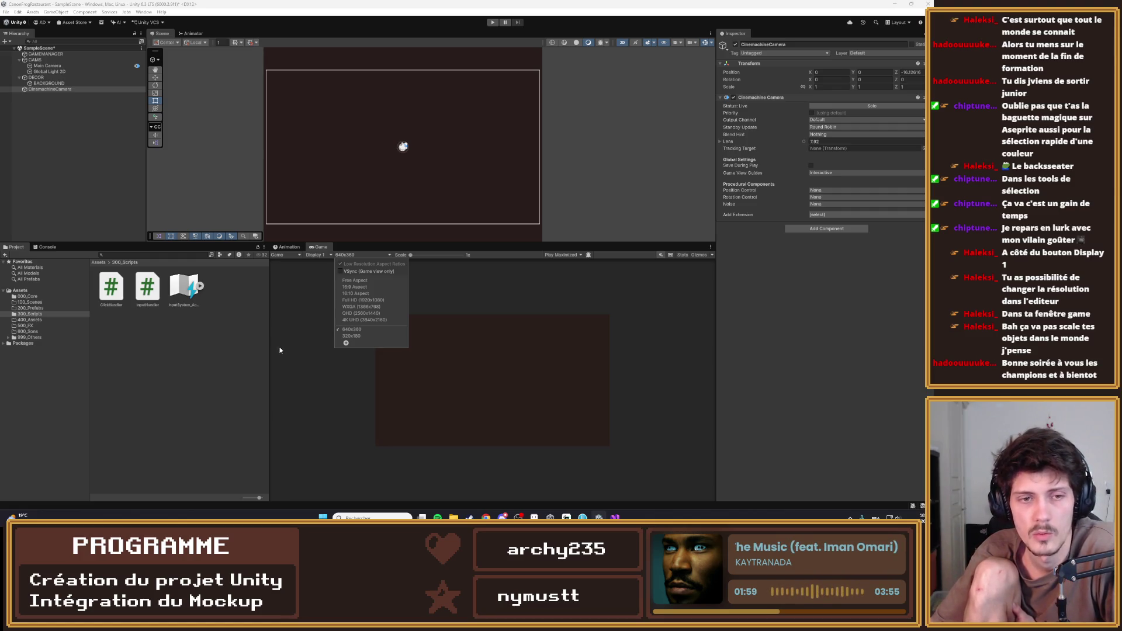
Compare the Game view preview at 16:10 and 16:9 aspect ratios
click(344, 294)
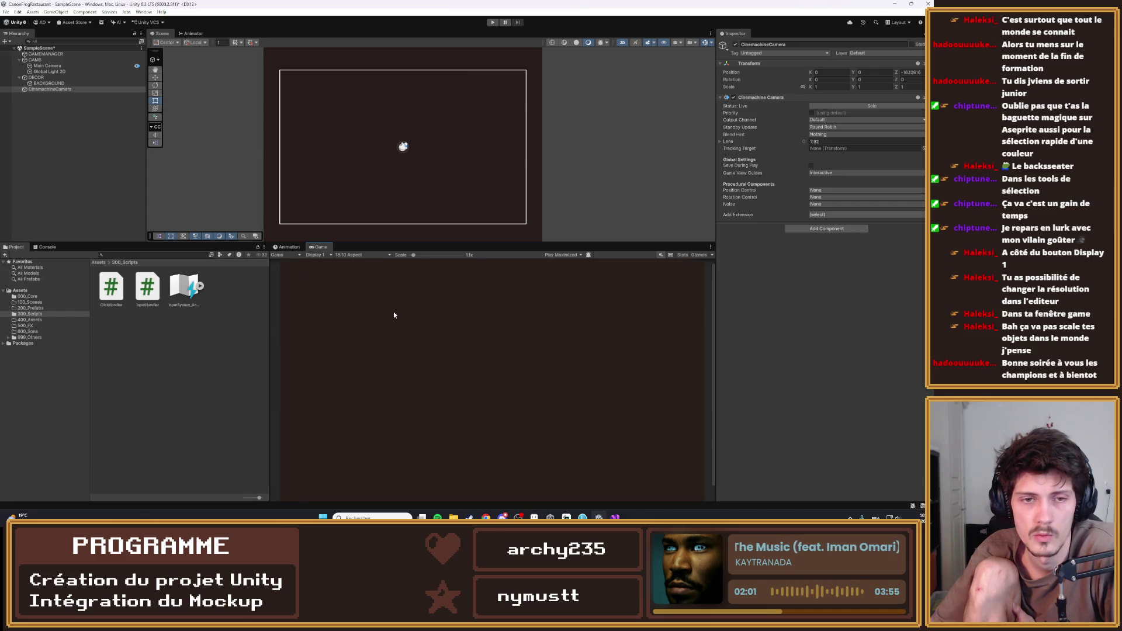
scroll(473, 233, down, 3)
scroll(462, 219, down, 2)
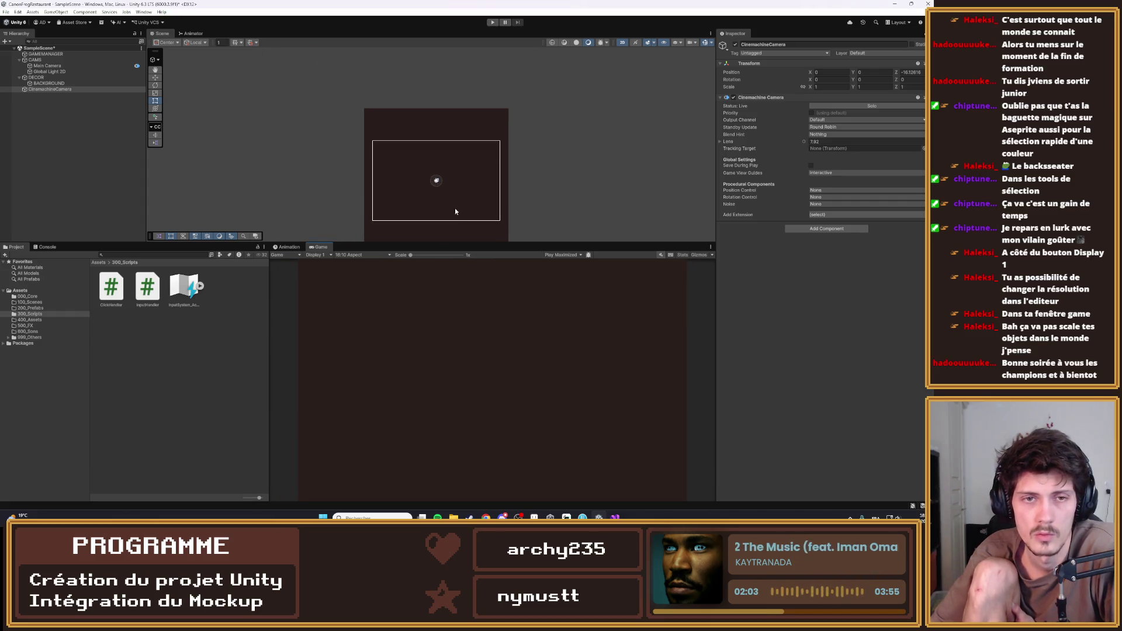
click(370, 257)
click(377, 287)
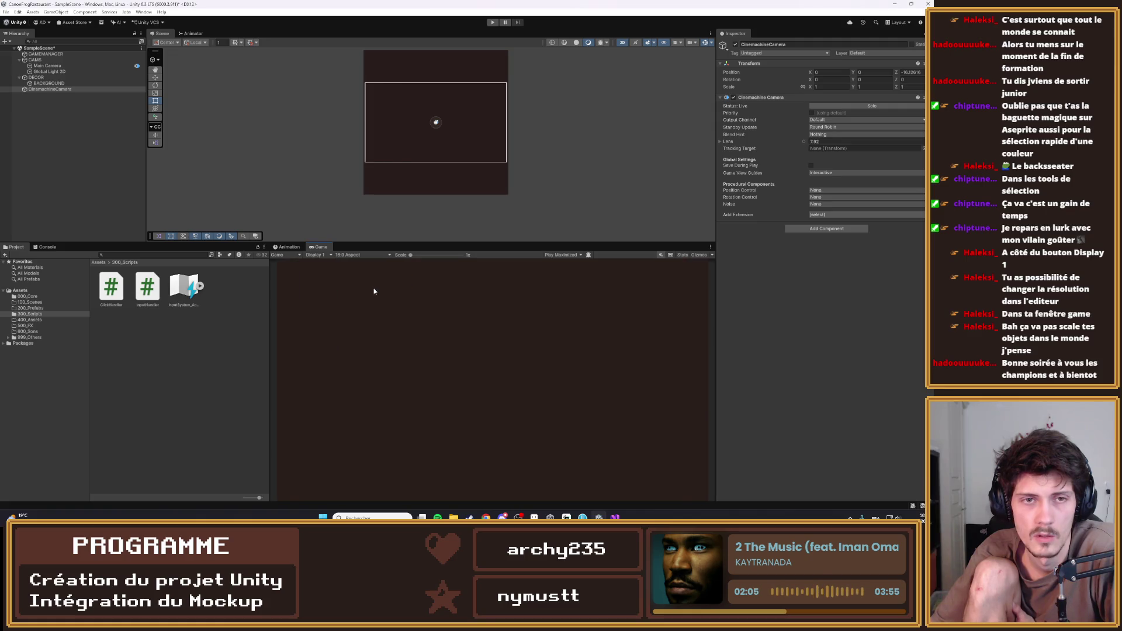
click(368, 256)
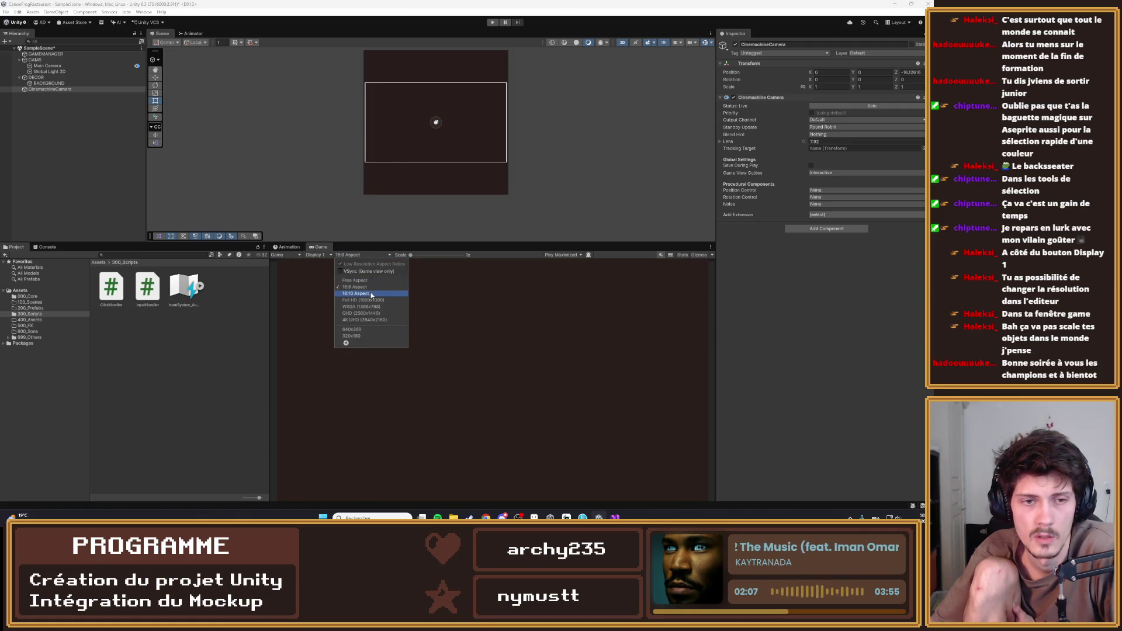
click(371, 294)
click(365, 258)
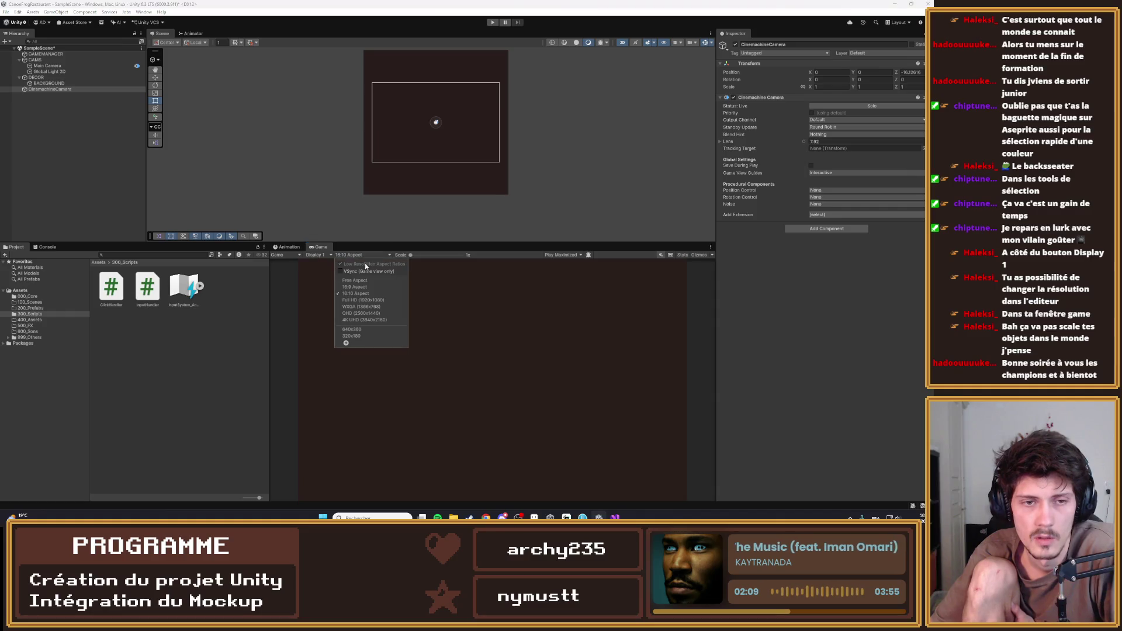
click(367, 281)
click(369, 257)
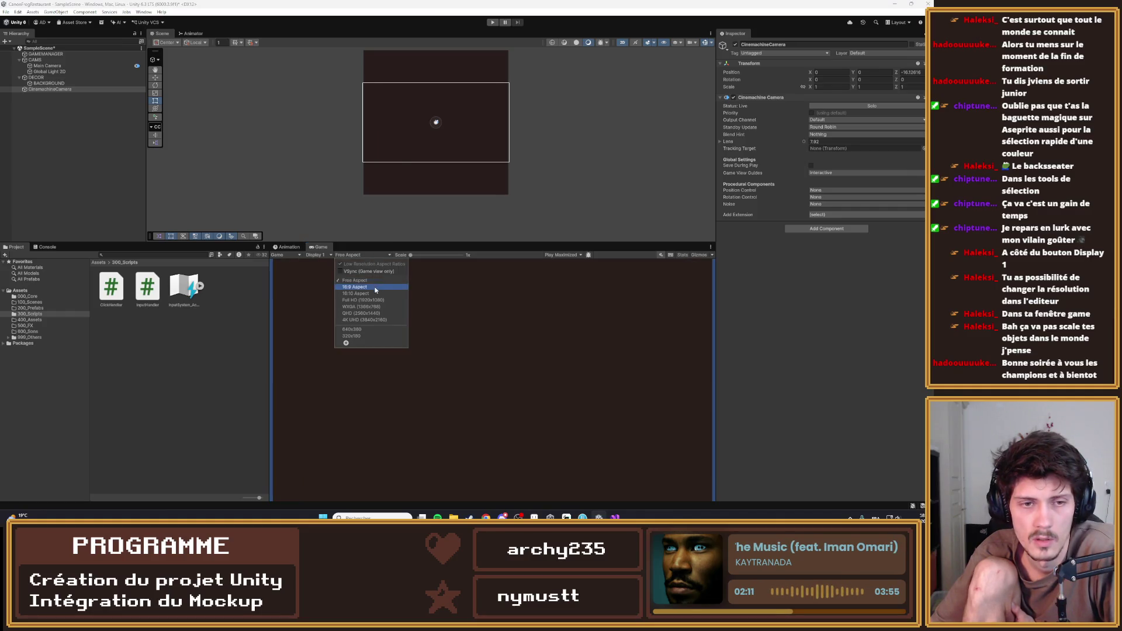
click(367, 287)
Settle the Game view on 16:9 and list the CinemachineCamera's available extensions
click(367, 256)
click(370, 294)
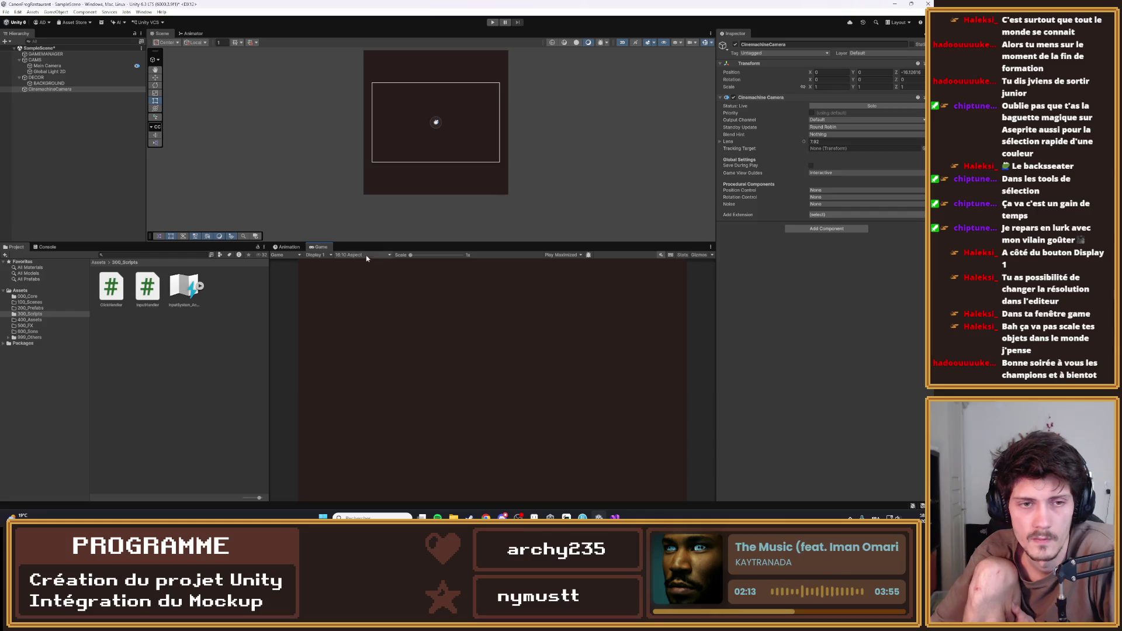
click(379, 256)
click(374, 288)
click(367, 256)
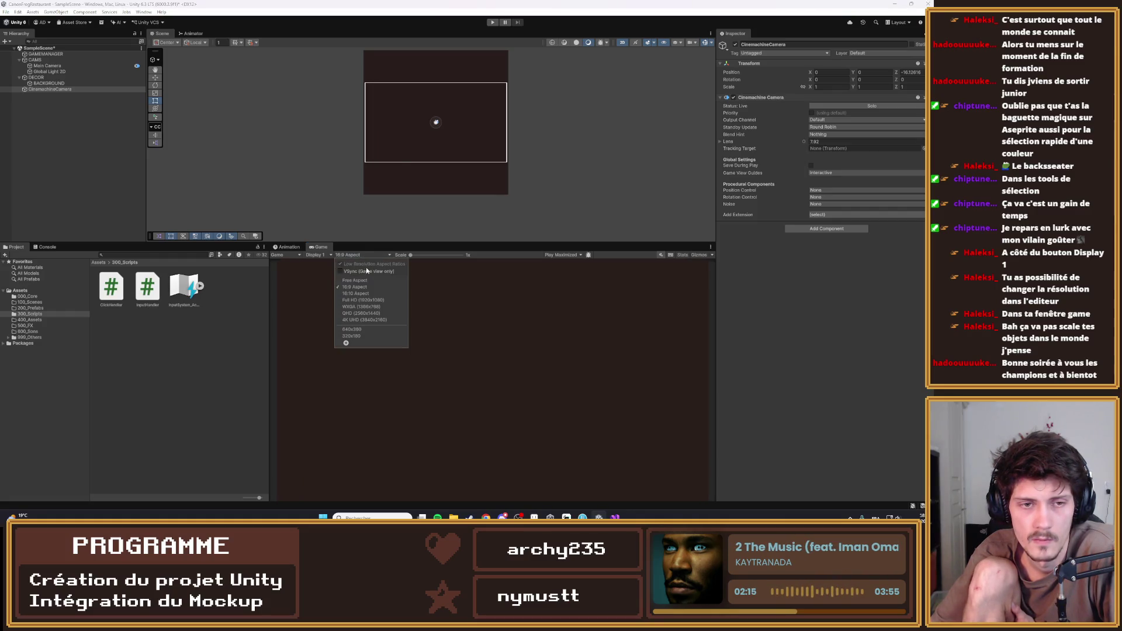
click(374, 293)
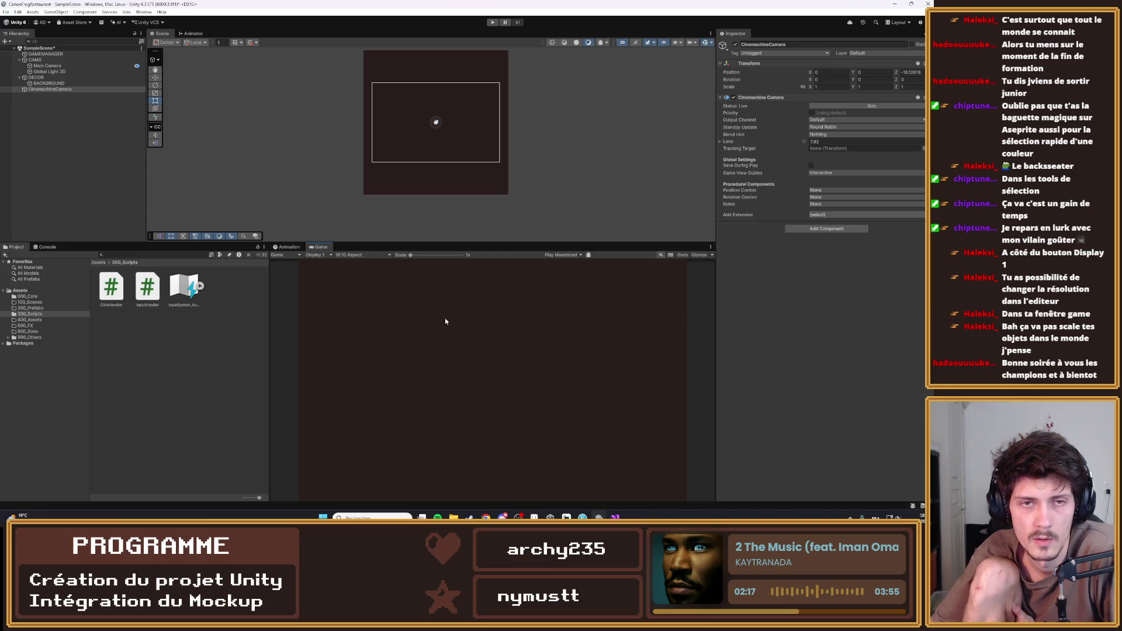
click(363, 255)
click(366, 287)
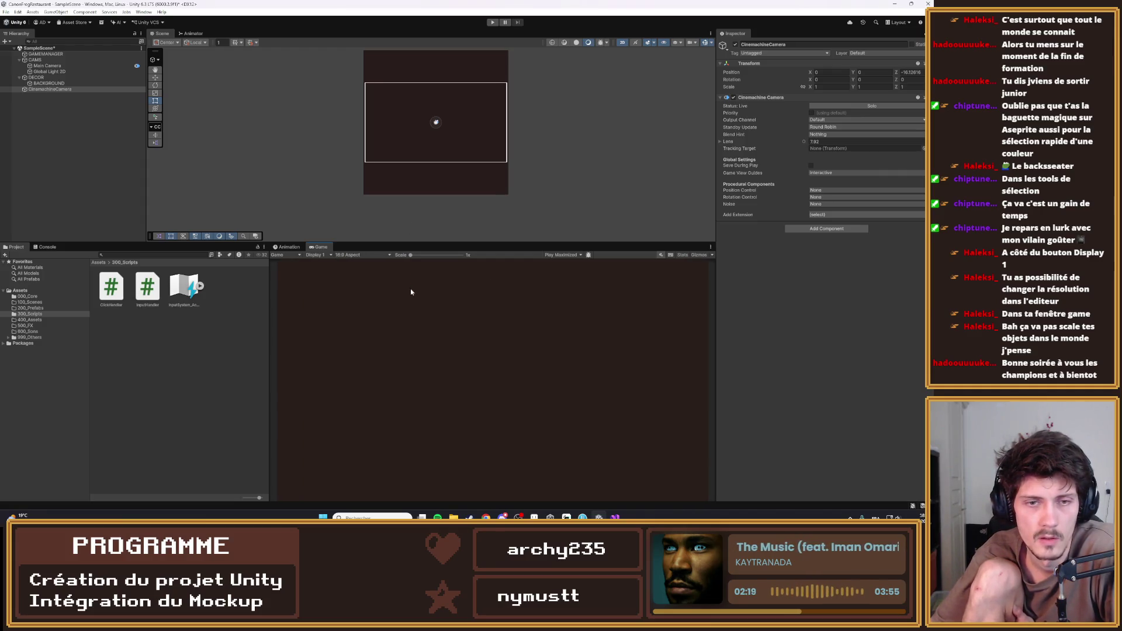
click(833, 214)
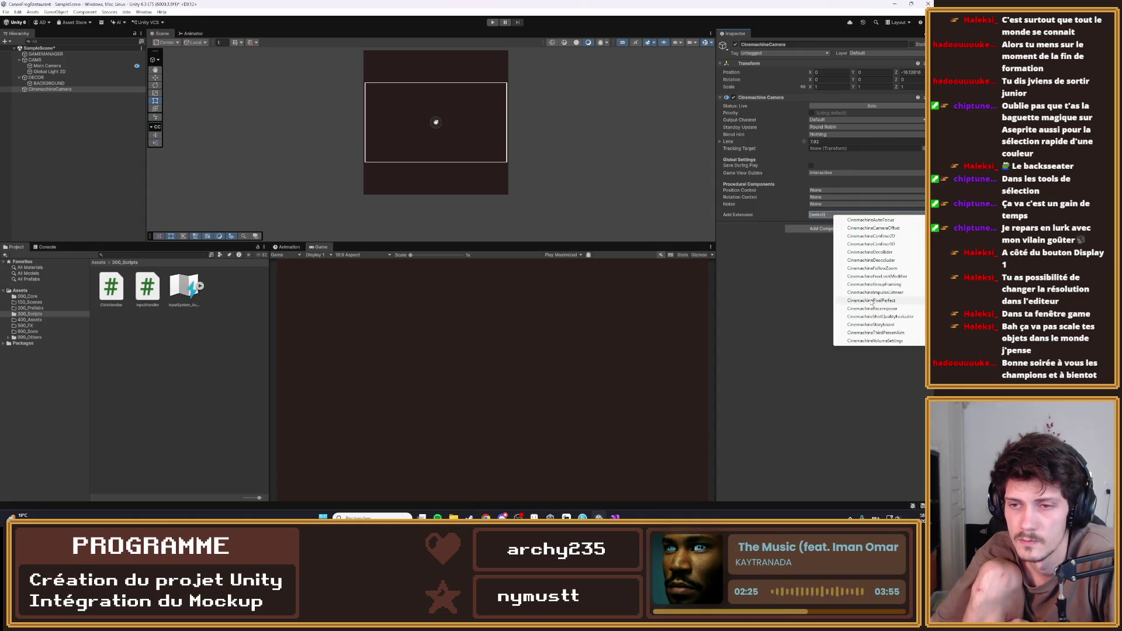
Add a Cinemachine Pixel Perfect extension to CinemachineCamera and a Pixel Perfect Camera to Main Camera
click(870, 300)
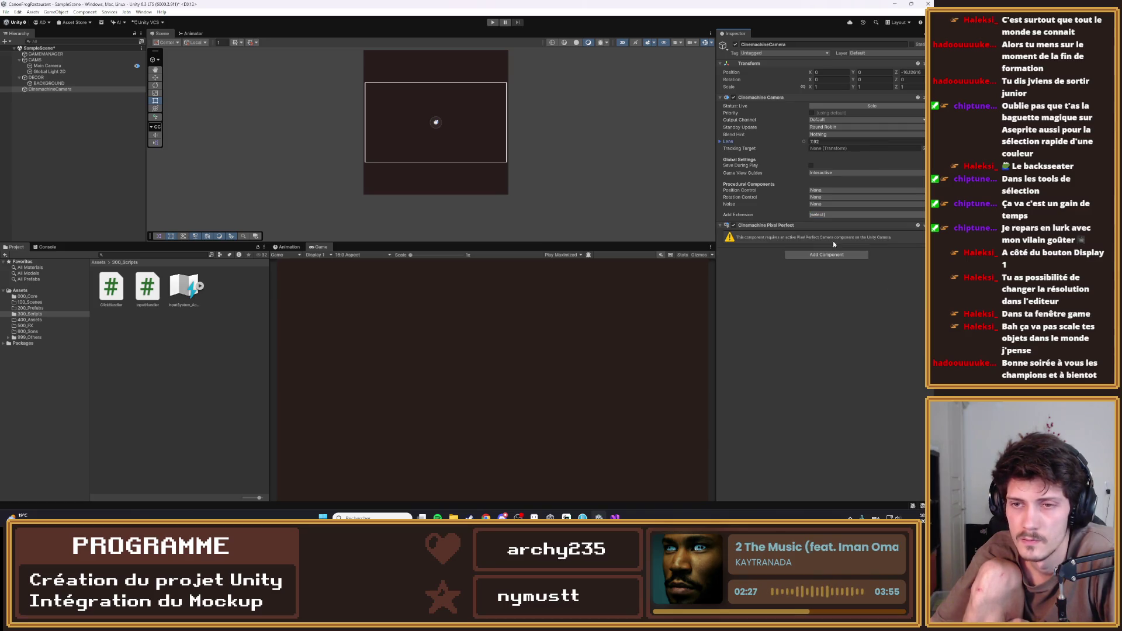
click(42, 61)
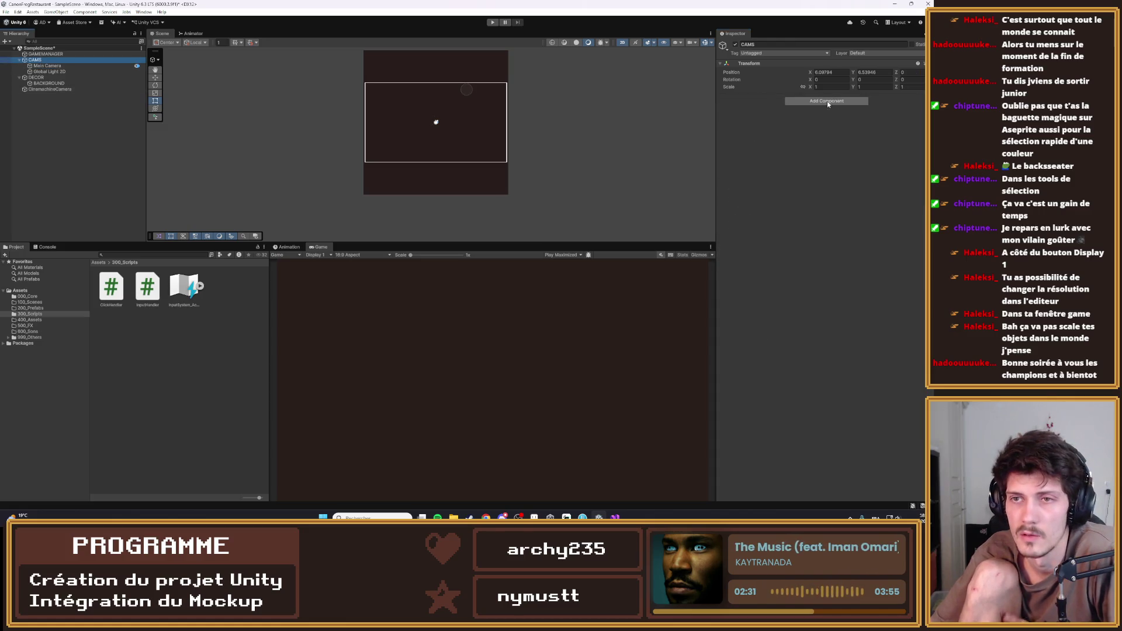
click(47, 66)
click(827, 366)
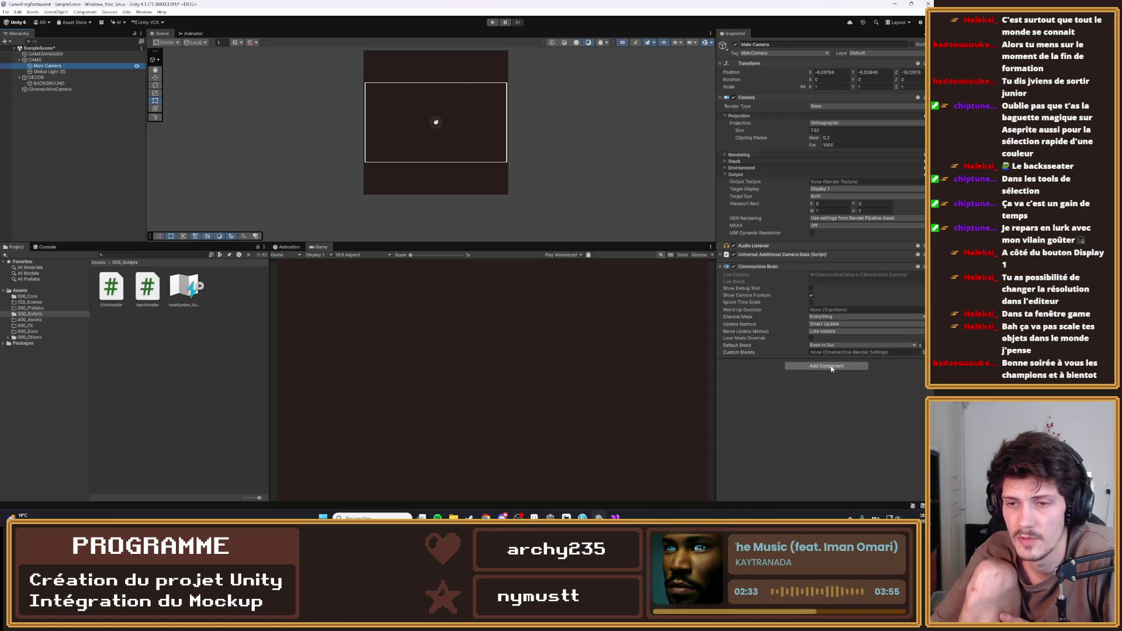
text(cl)
text(pixe)
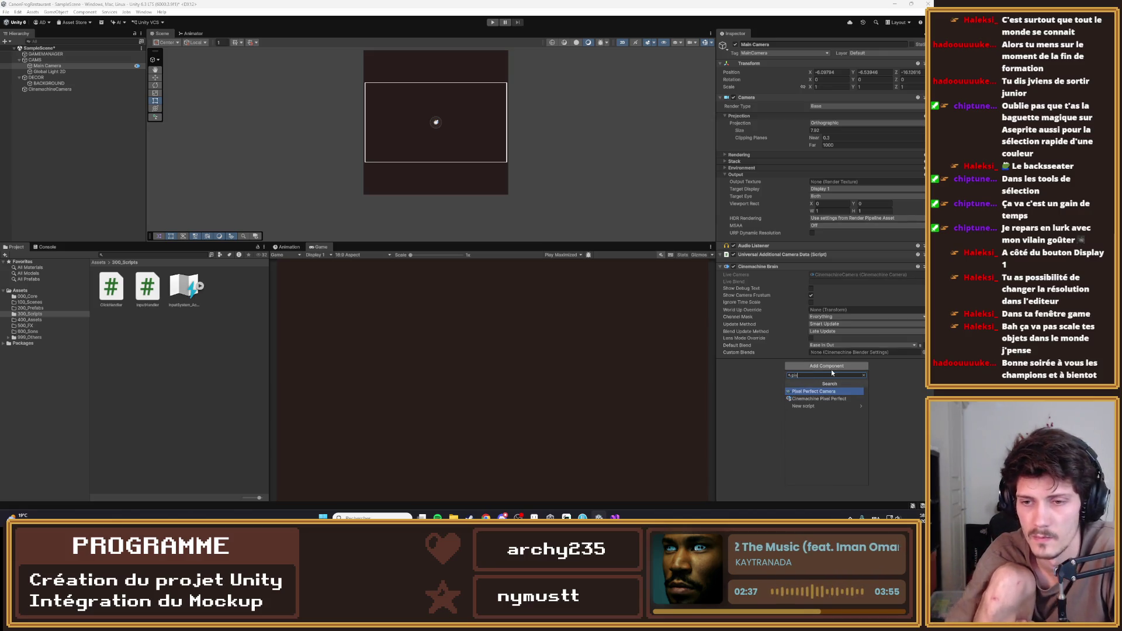
key(Return)
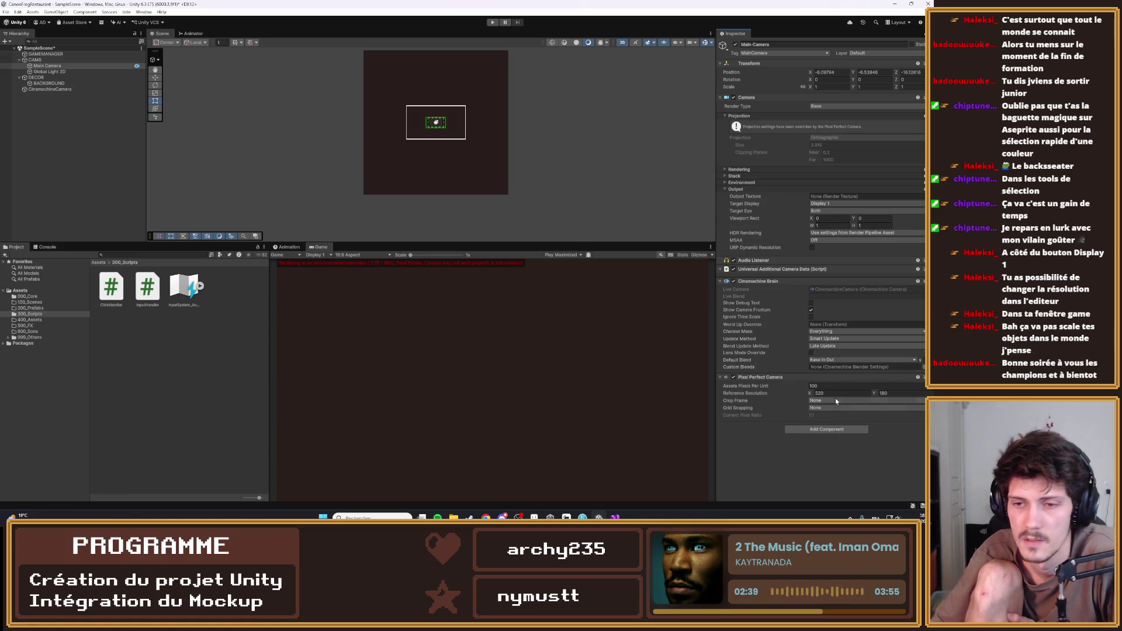
Set the Pixel Perfect Camera to 32 PPU, 640-wide reference resolution, crop frame and grid snapping None
click(817, 387)
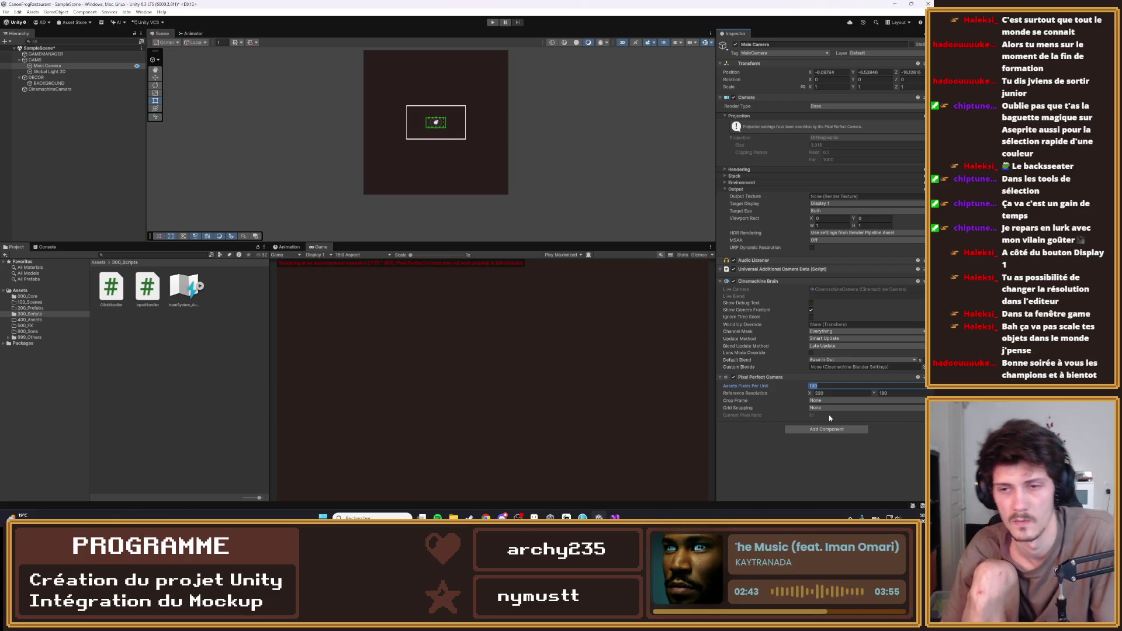
text(48)
key(BackSpace)
key(BackSpace)
text(32)
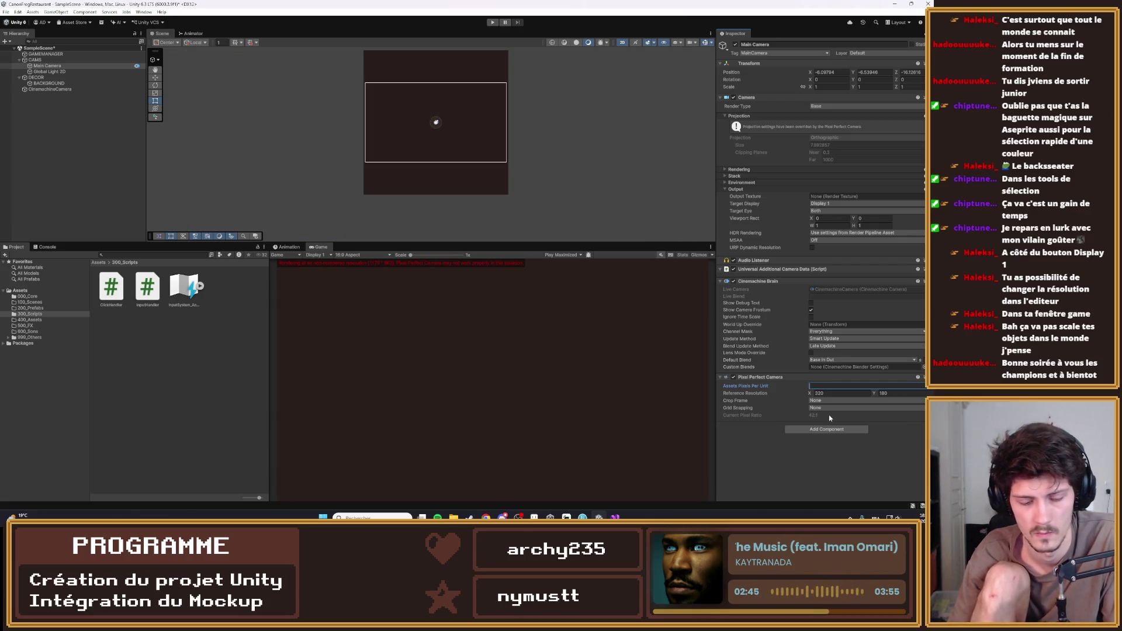
key(Tab)
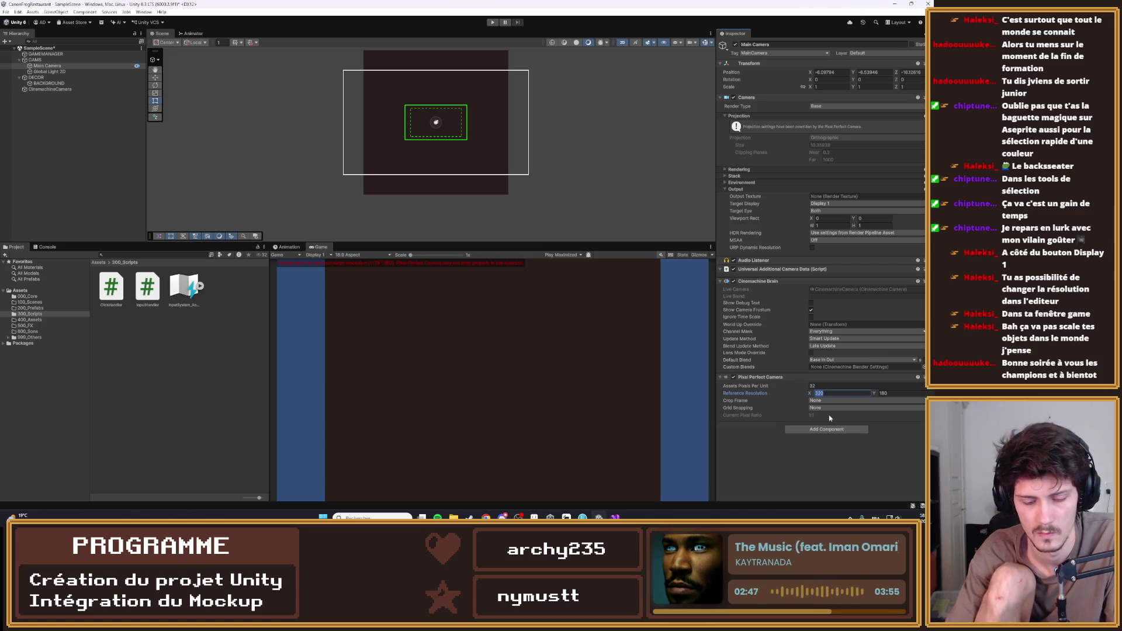
text(640)
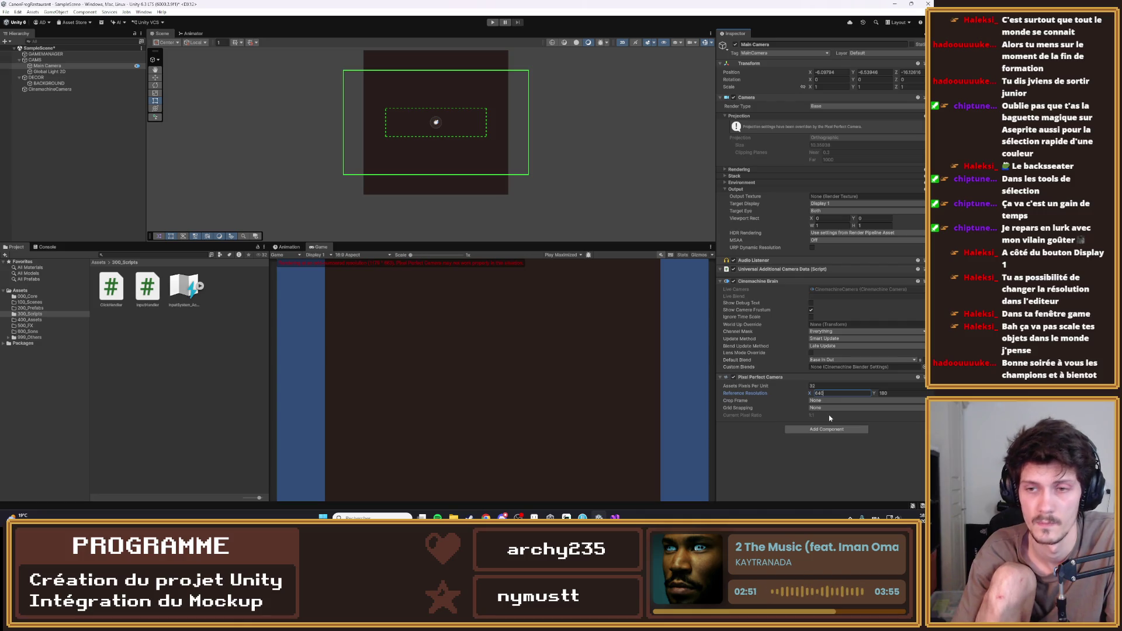
key(Tab)
text(380)
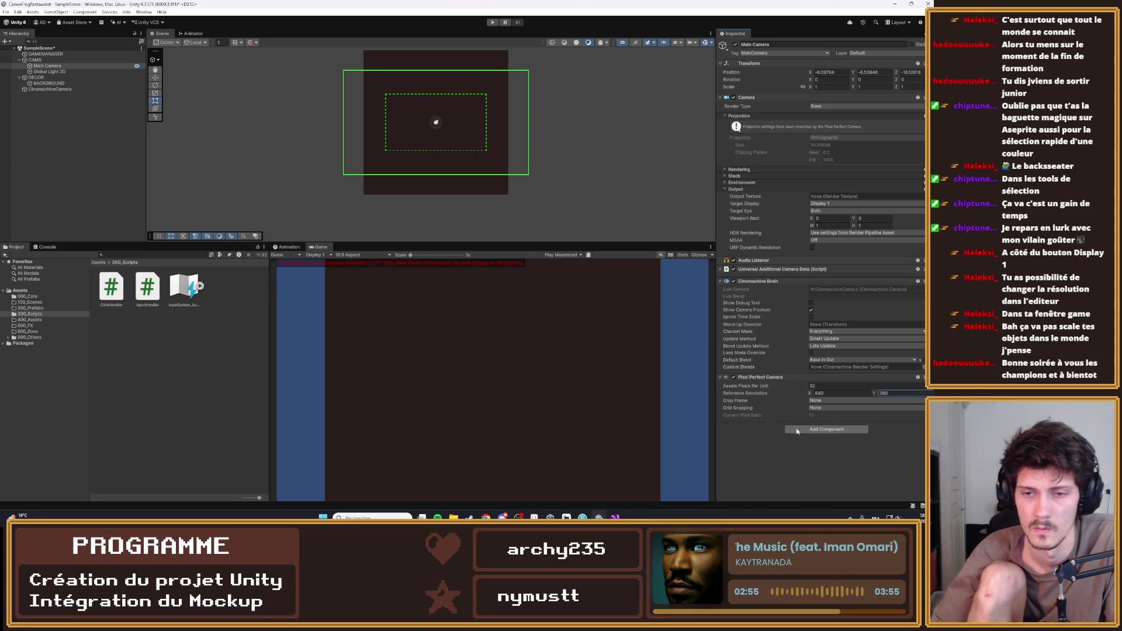
click(822, 400)
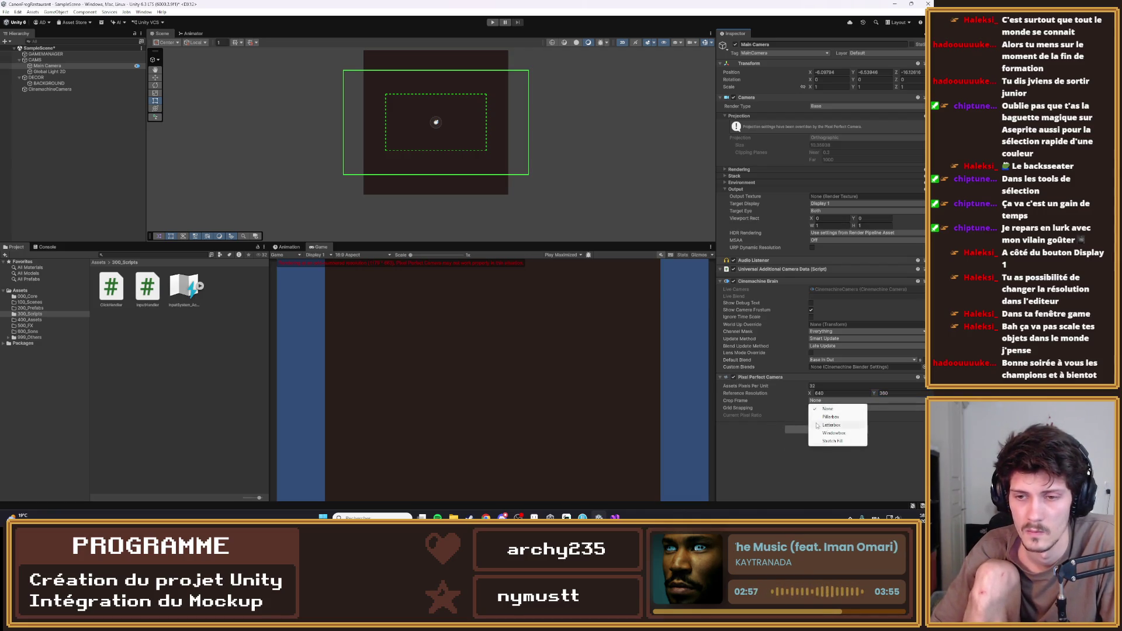
click(813, 408)
click(812, 408)
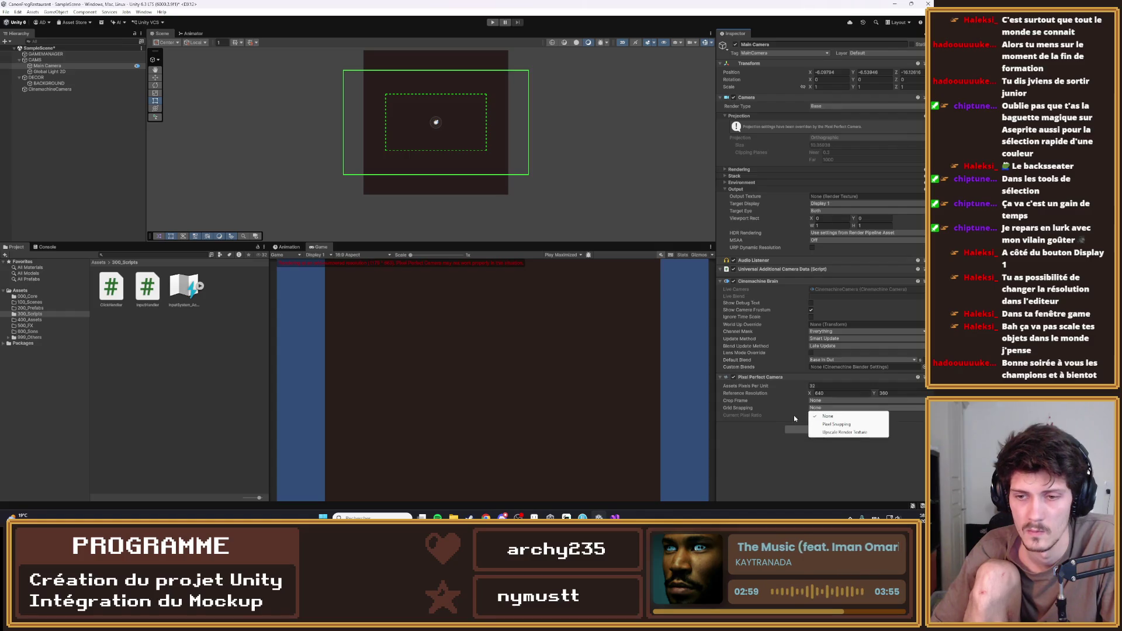
click(793, 415)
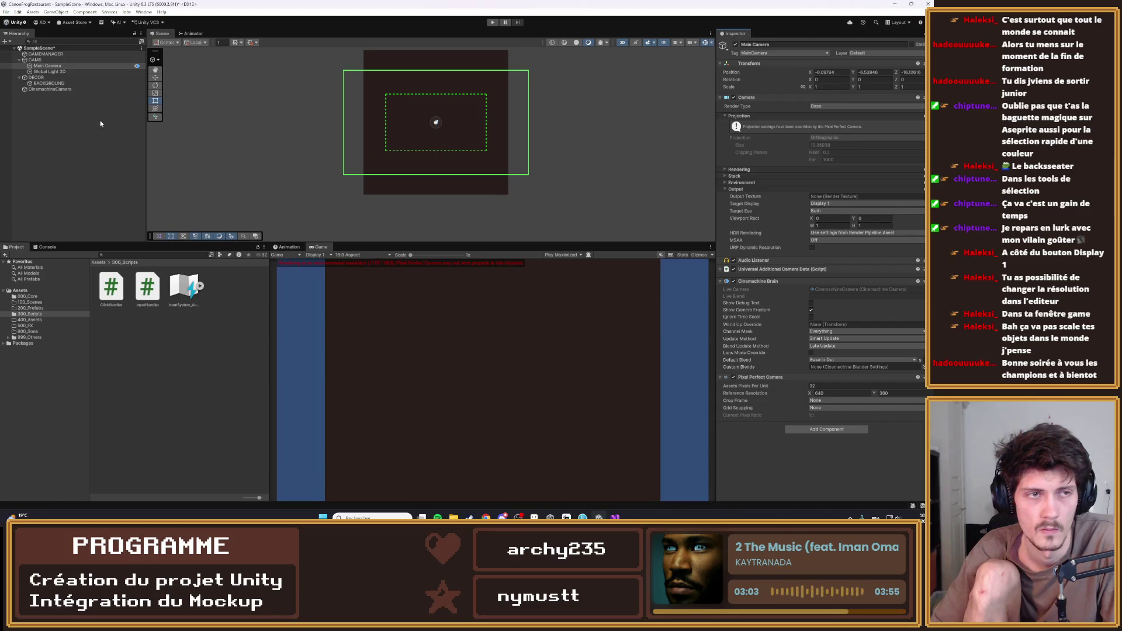
click(47, 65)
Move CinemachineCamera into the CAMS group and expand its pixel perfect extension
drag(47, 90, 47, 60)
click(53, 77)
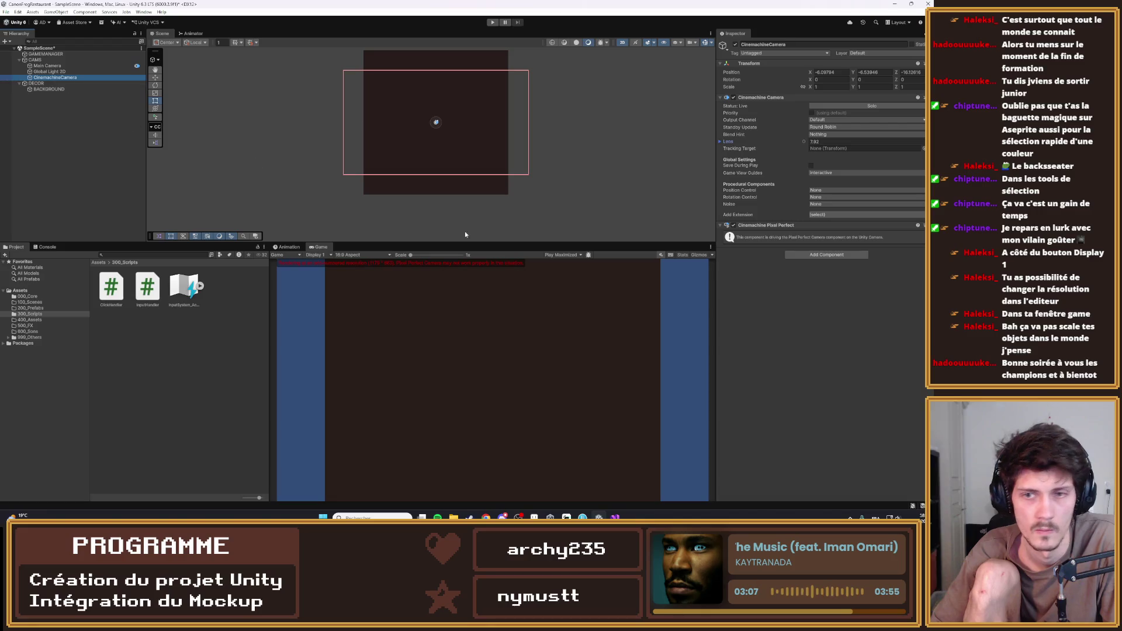
click(758, 225)
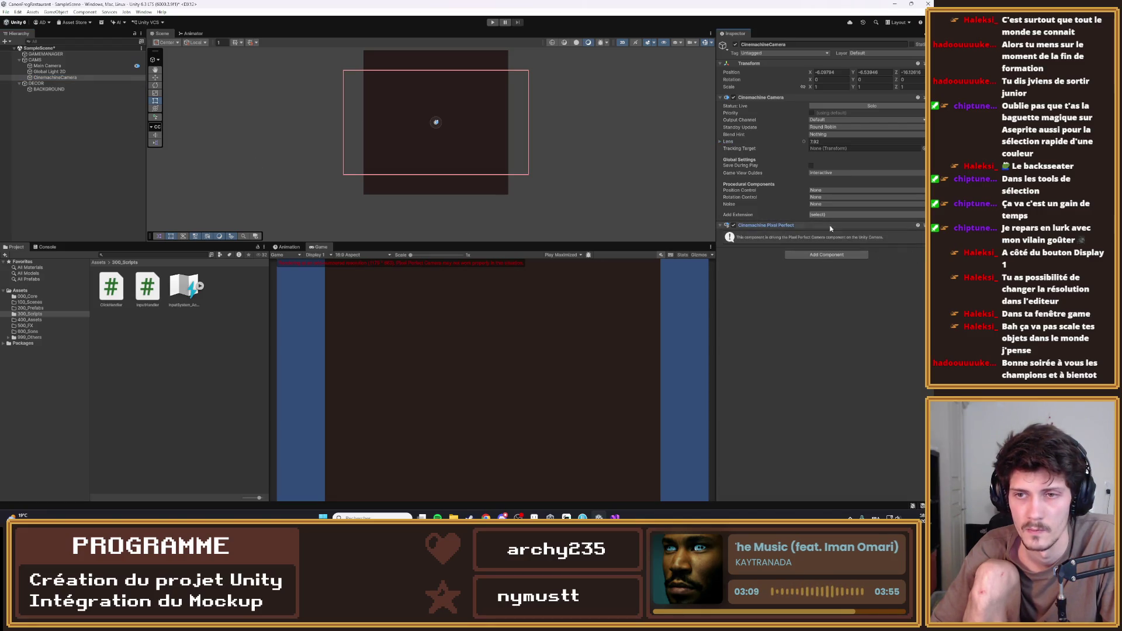
double_click(761, 226)
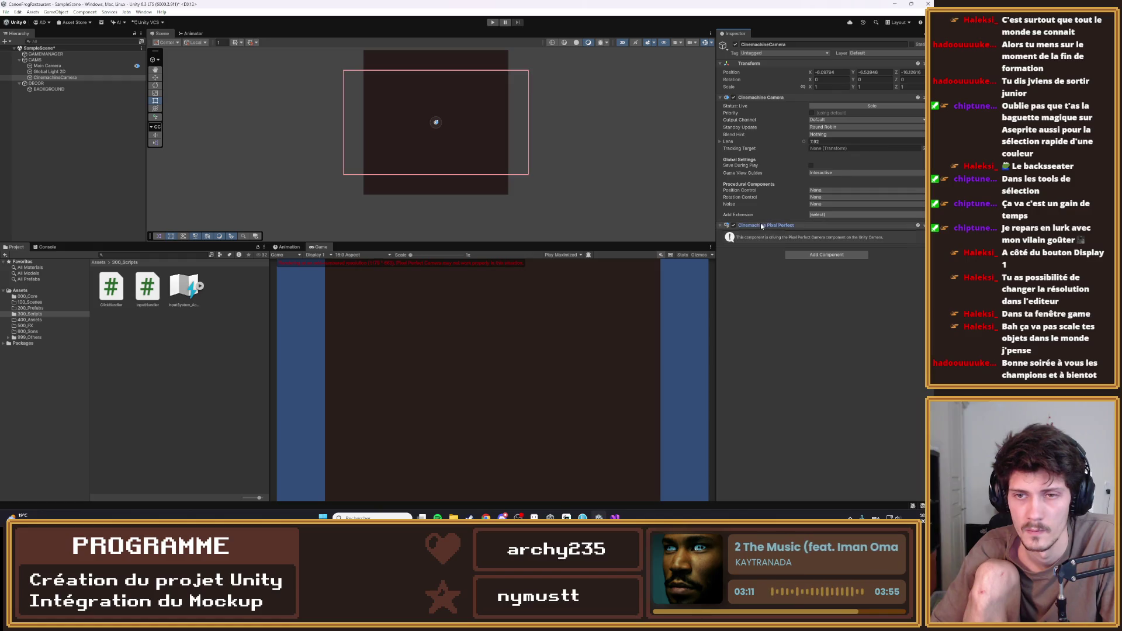
Set the Game view resolution to 640x360, briefly trying 320x180
click(353, 255)
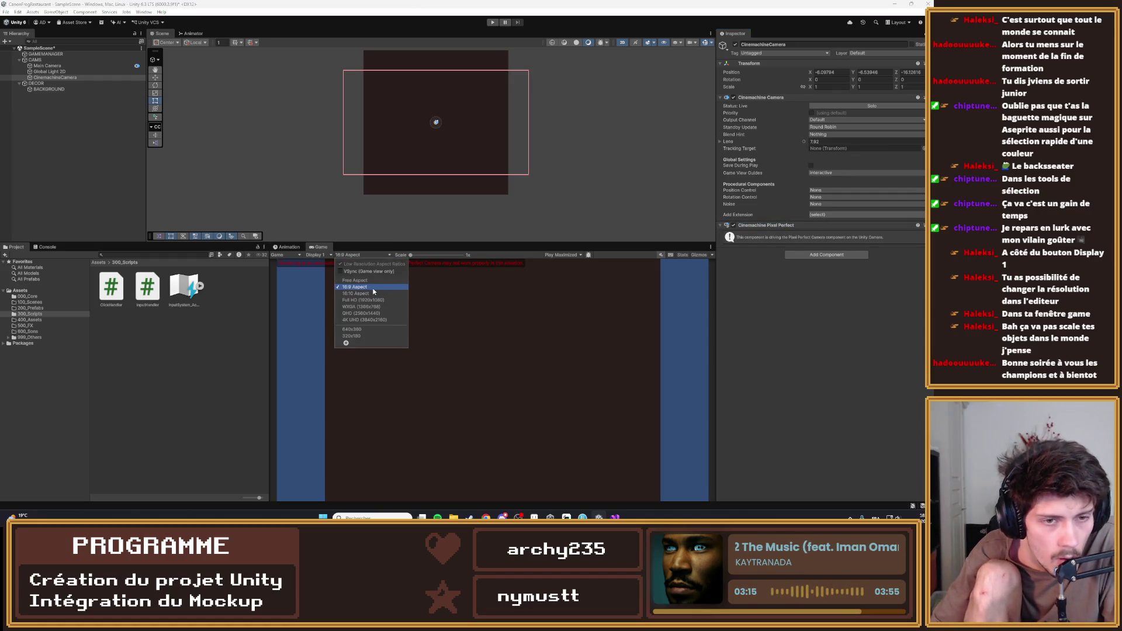
click(386, 328)
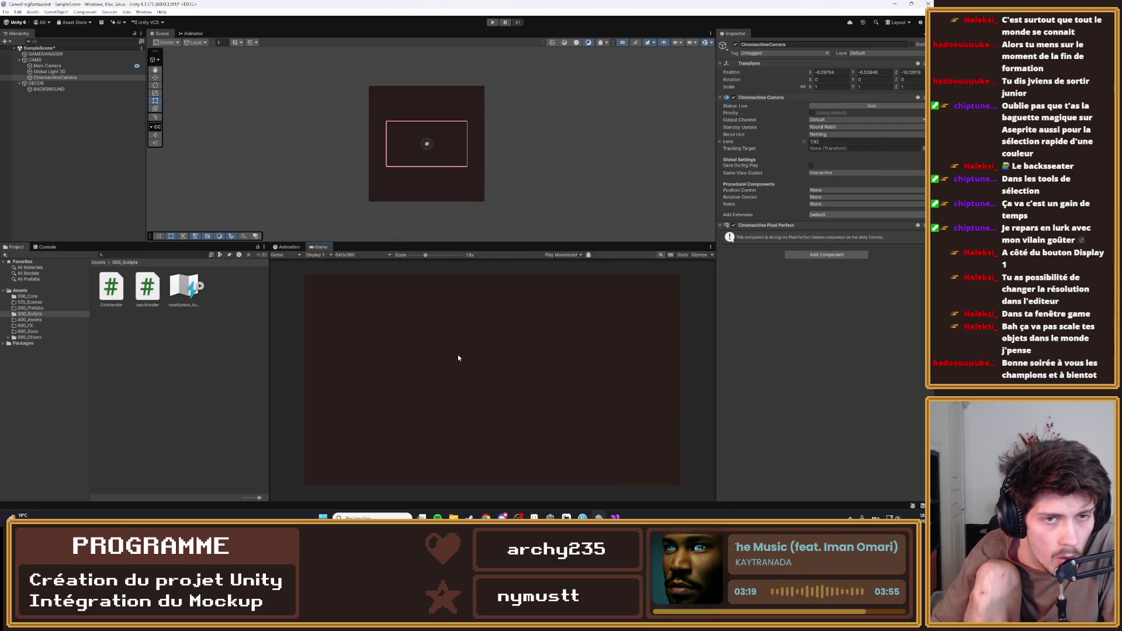
click(367, 258)
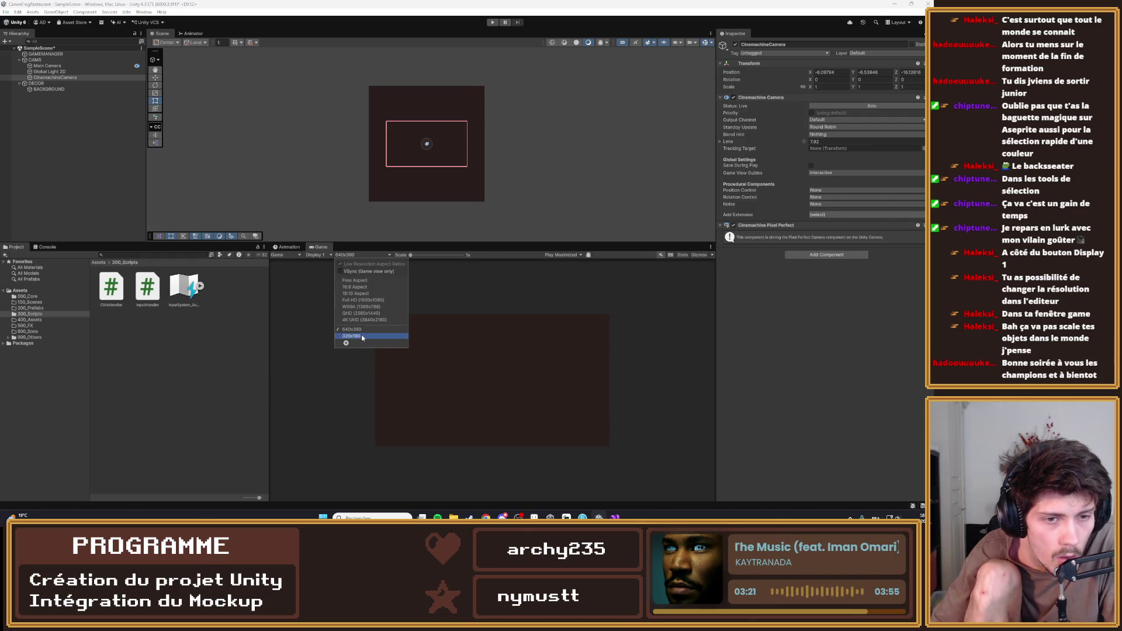
click(363, 335)
click(380, 256)
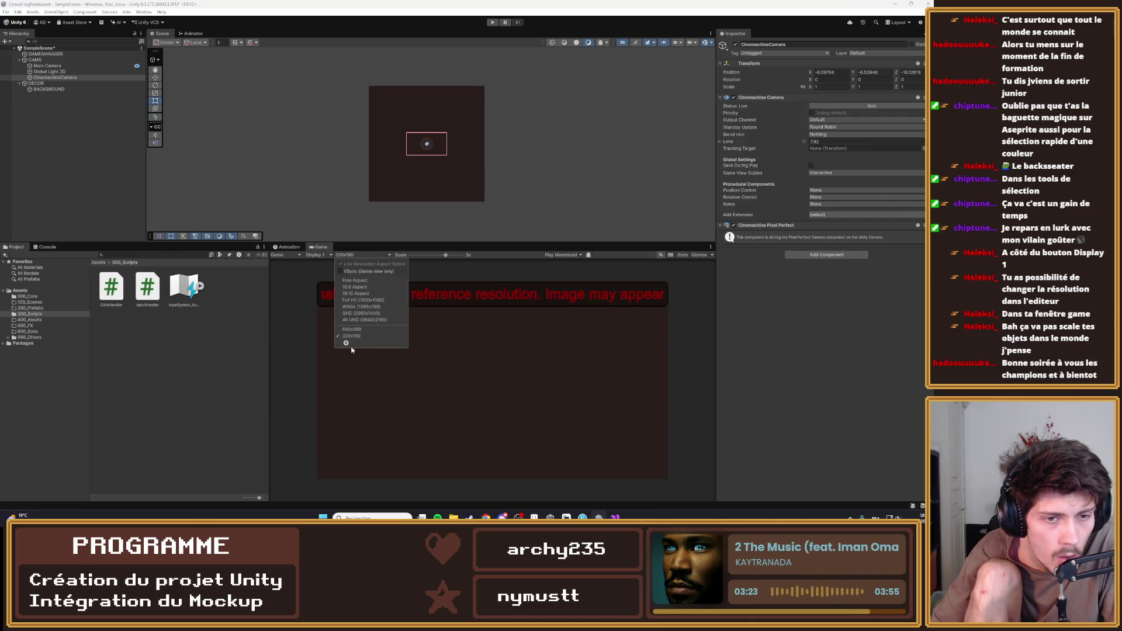
click(348, 328)
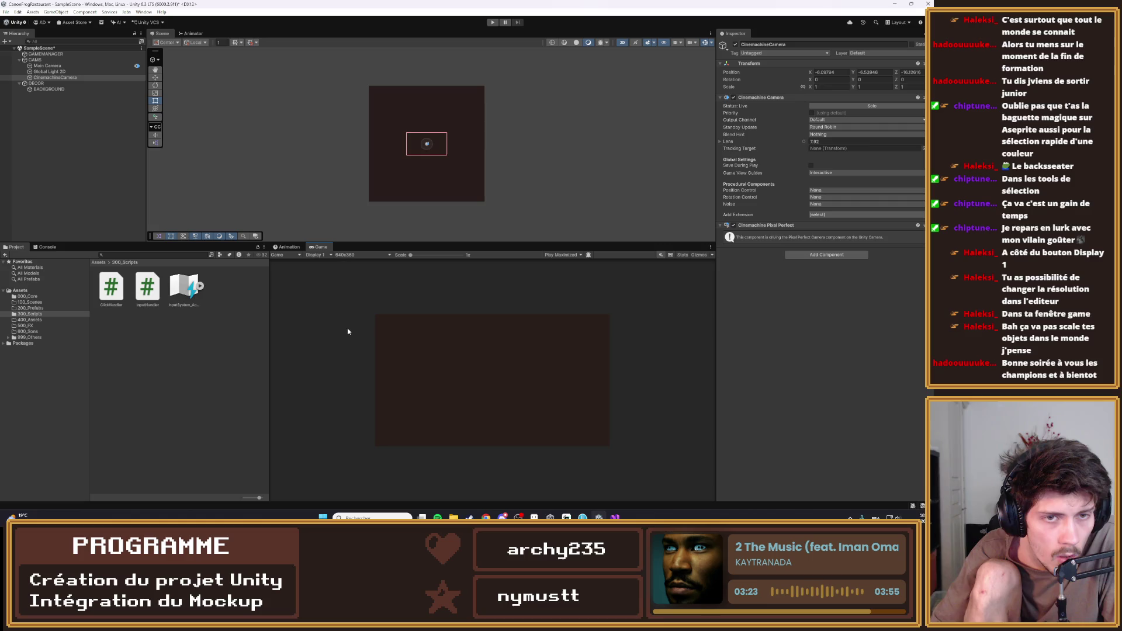
click(48, 66)
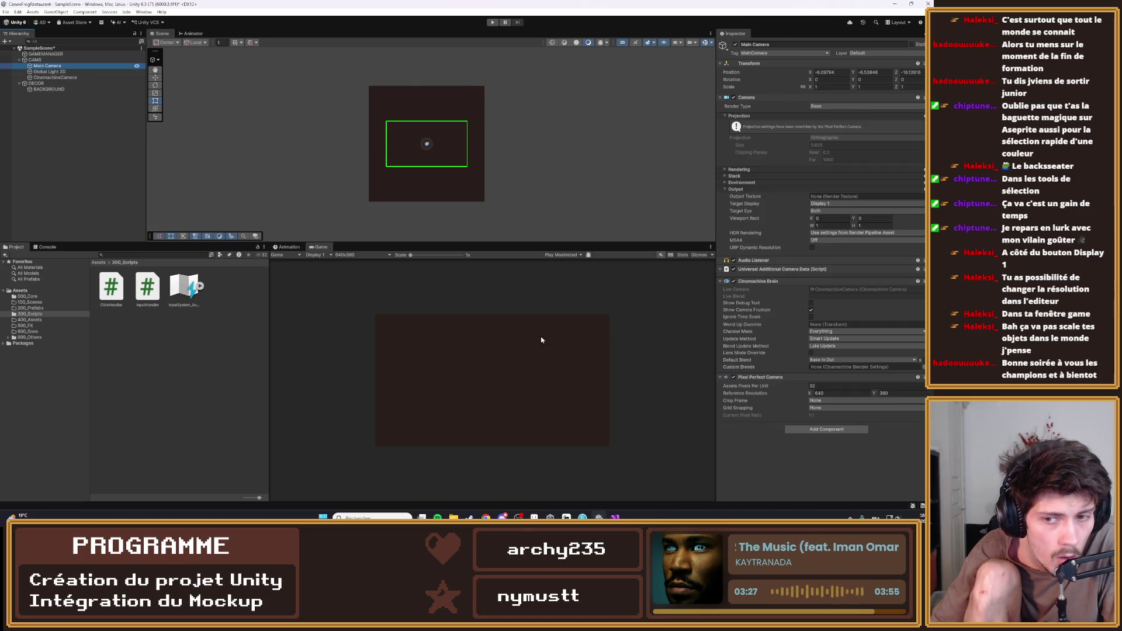